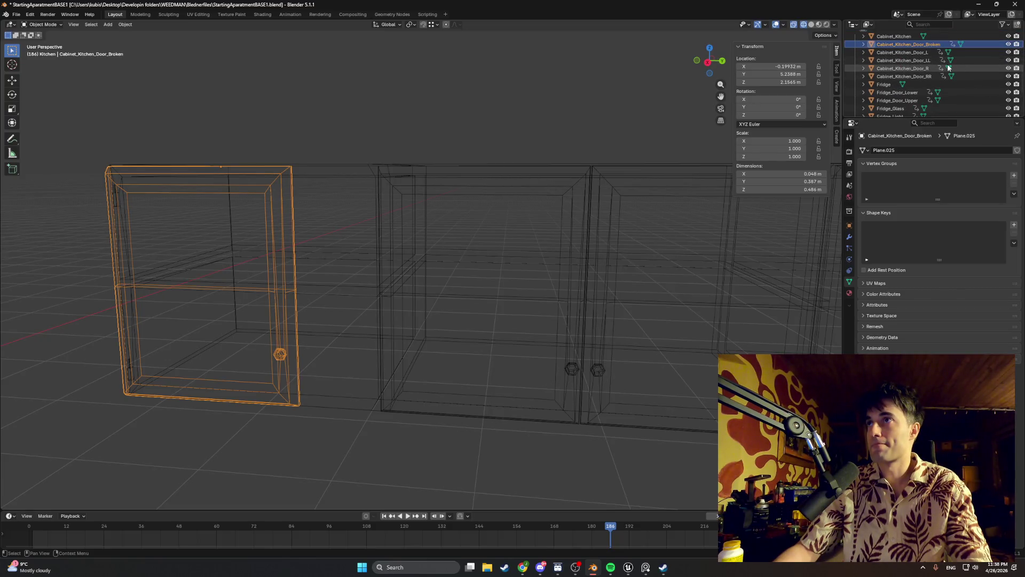
- With Cabinet_Kitchen hidden, pull the door's front vertices along Y, shrinking depth from 0.287 m to 0.052 m
{"action": "scroll", "coordinate": [957, 64], "scroll_direction": "up", "scroll_amount": 2}
{"action": "left_click", "coordinate": [1008, 53]}
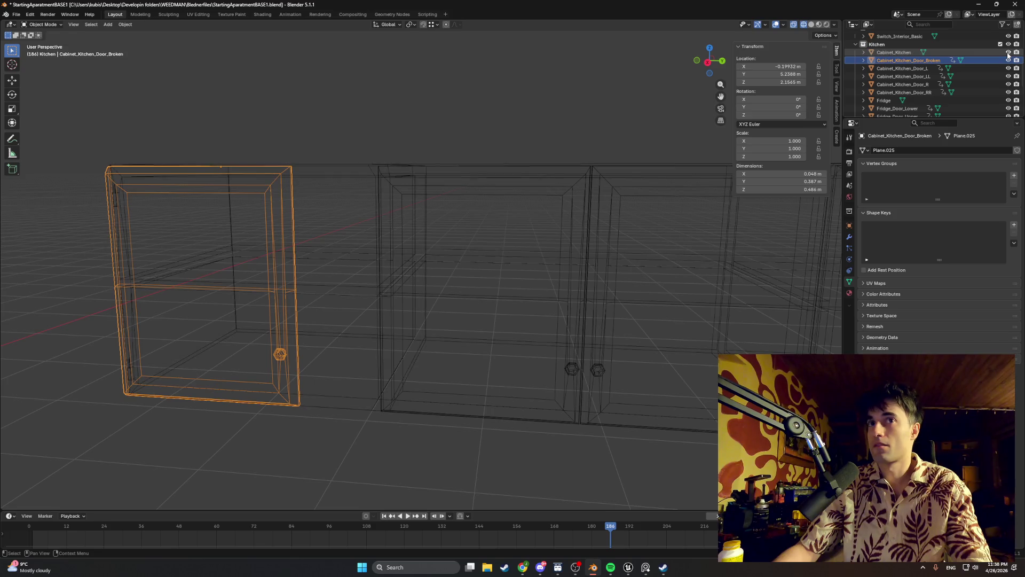
{"action": "key", "text": "Tab"}
{"action": "left_click_drag", "start_coordinate": [312, 413], "coordinate": [260, 168]}
{"action": "key", "text": "g"}
{"action": "key", "text": "y"}
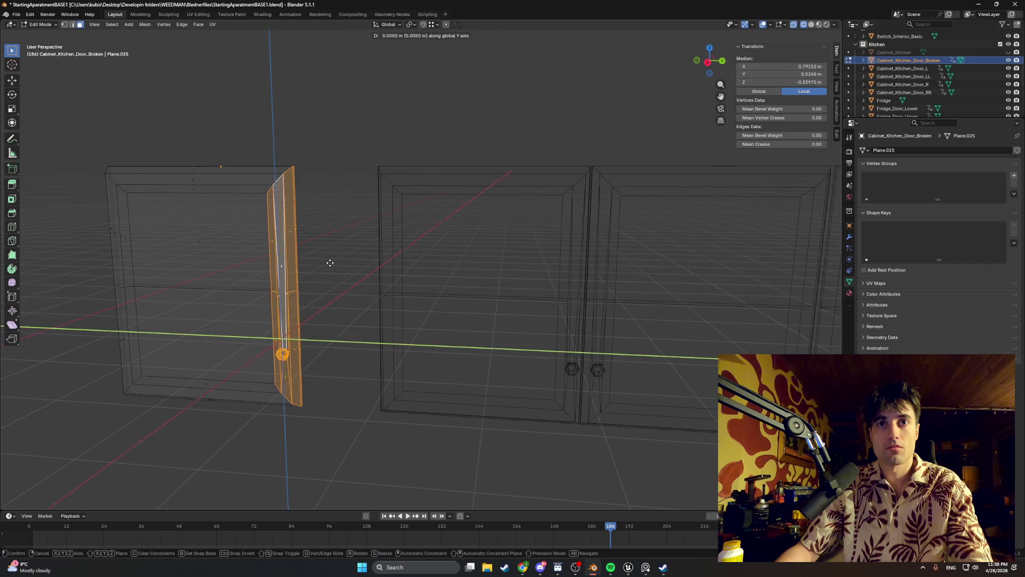
{"action": "left_click", "coordinate": [409, 264]}
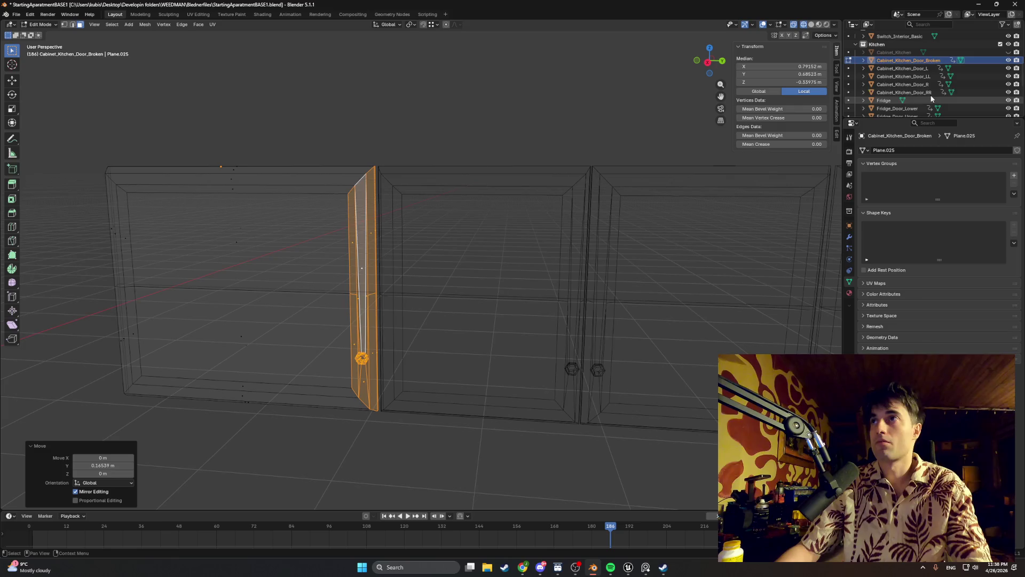
{"action": "left_click", "coordinate": [1008, 52]}
{"action": "middle_click_drag", "start_coordinate": [331, 299], "coordinate": [316, 309]}
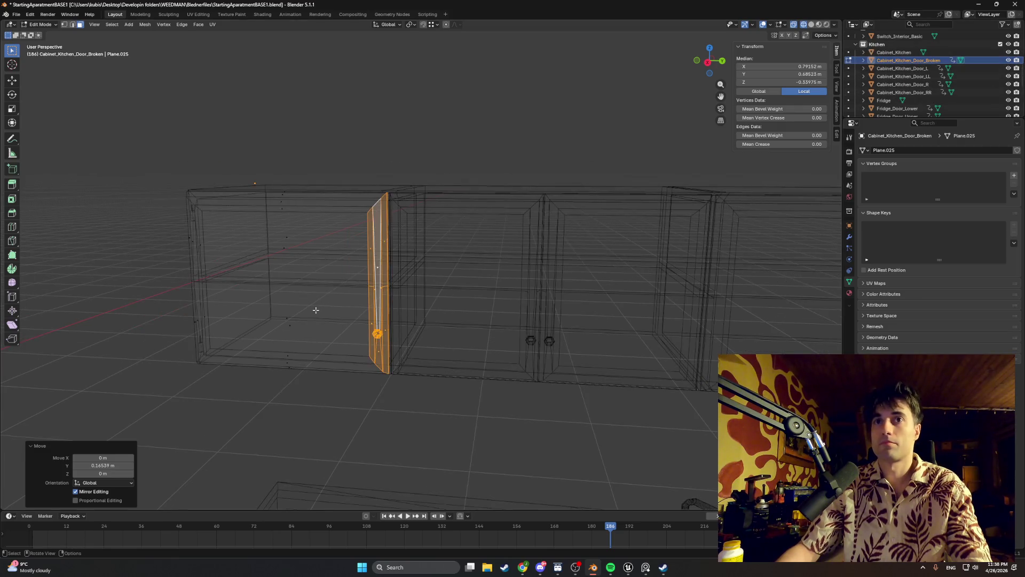
{"action": "key", "text": "Tab"}
- Move the broken door object about 1.05 m down beside the lower cabinets
{"action": "middle_click_drag", "start_coordinate": [214, 368], "coordinate": [233, 370]}
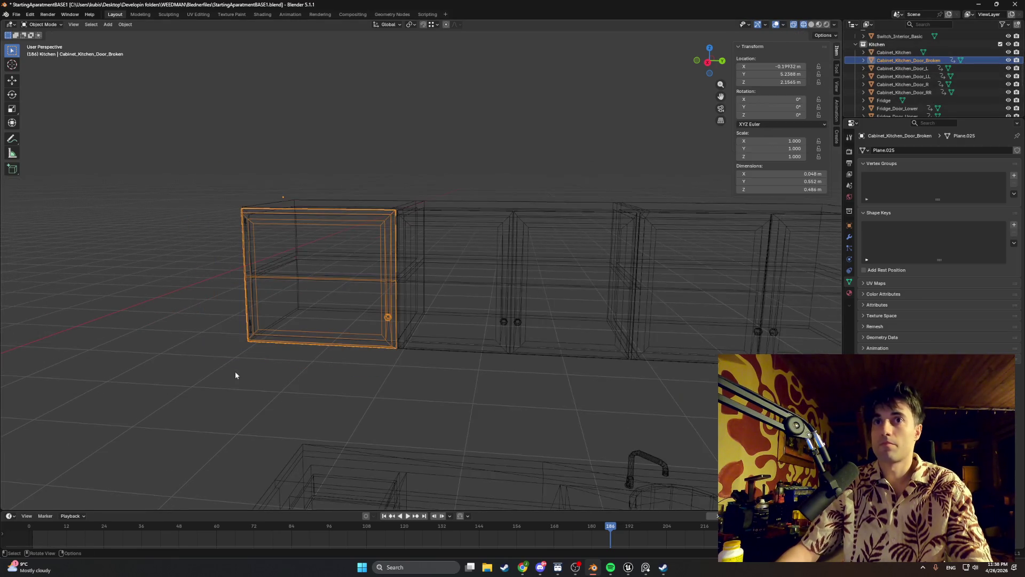
{"action": "middle_click_drag", "start_coordinate": [303, 360], "coordinate": [388, 202]}
{"action": "key", "text": "g"}
{"action": "left_click", "coordinate": [395, 382]}
{"action": "mouse_move", "coordinate": [395, 382]}
{"action": "middle_mouse_down"}
{"action": "mouse_move", "coordinate": [339, 354]}
{"action": "mouse_move", "coordinate": [345, 427]}
{"action": "mouse_move", "coordinate": [367, 302]}
{"action": "mouse_move", "coordinate": [389, 307]}
{"action": "middle_mouse_up"}
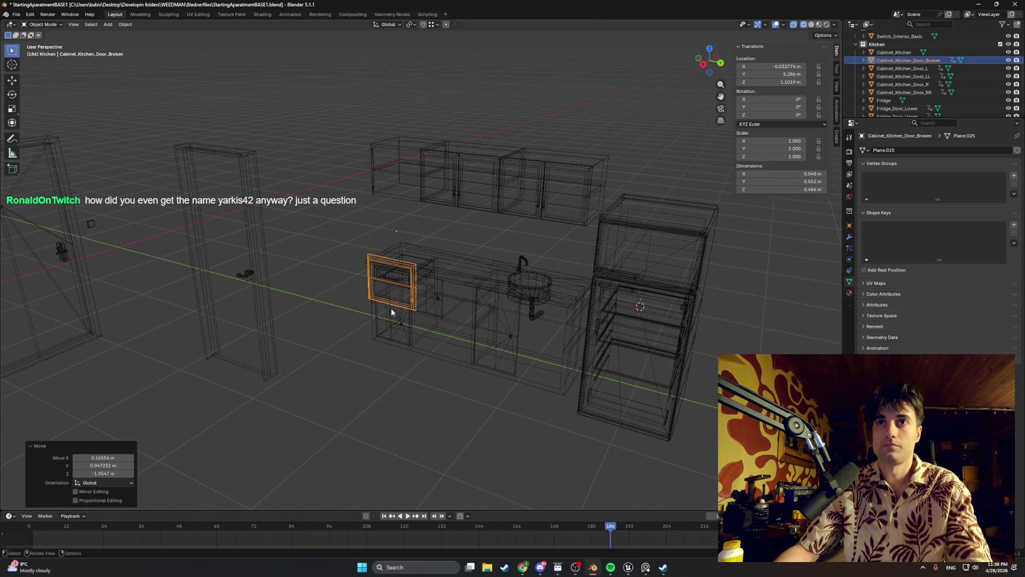
- Try repositioning the door, dropping it lower and to the left, then cancelling a further move
{"action": "key", "text": "g"}
{"action": "right_click", "coordinate": [394, 322]}
{"action": "key", "text": "g"}
{"action": "left_click", "coordinate": [373, 342]}
{"action": "scroll", "coordinate": [371, 338], "scroll_direction": "up", "scroll_amount": 3}
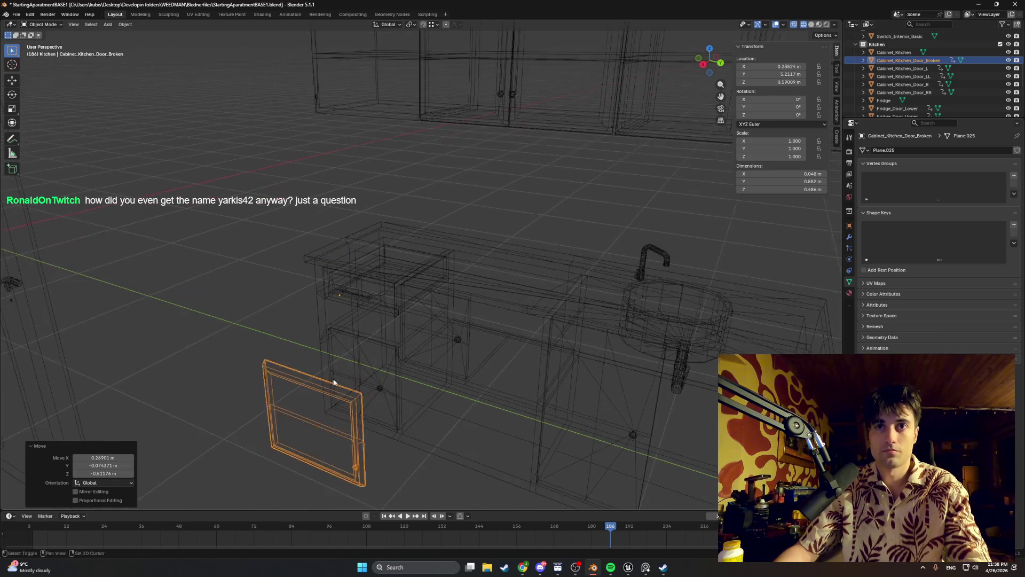
{"action": "middle_click_drag", "start_coordinate": [342, 375], "coordinate": [331, 328]}
{"action": "key", "text": "g"}
{"action": "right_click", "coordinate": [345, 327]}
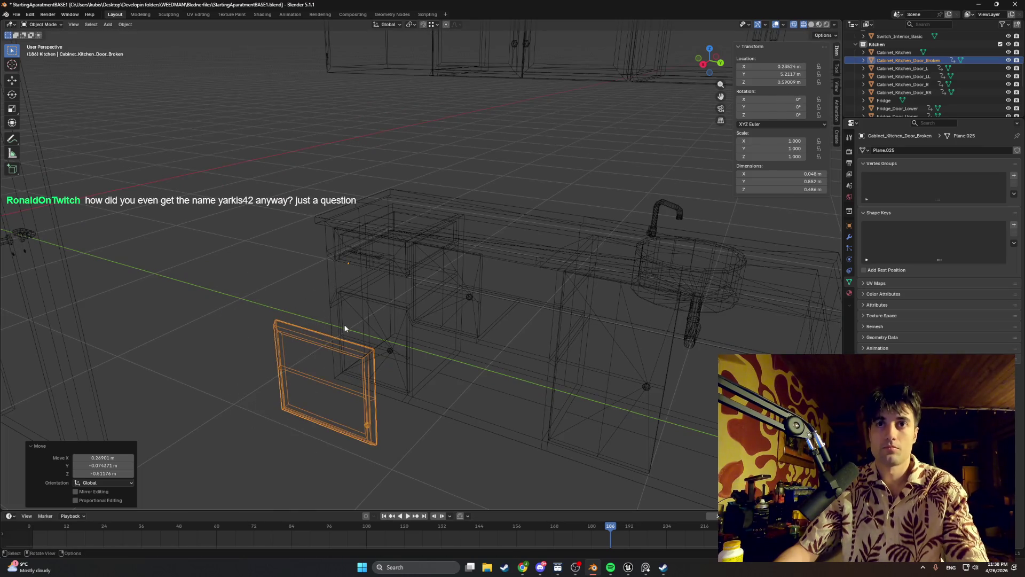
- Set the door's origin to geometry, attempt an X rotation, and undo back to the cabinet
{"action": "right_click", "coordinate": [310, 364]}
{"action": "mouse_move", "coordinate": [309, 365]}
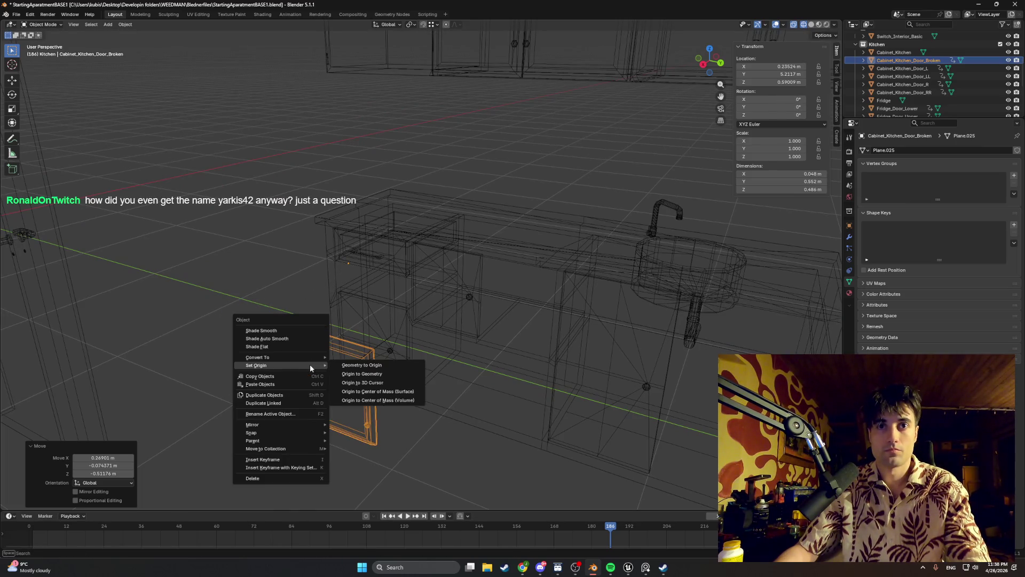
{"action": "left_click", "coordinate": [361, 377]}
{"action": "mouse_move", "coordinate": [328, 382]}
{"action": "middle_mouse_down"}
{"action": "mouse_move", "coordinate": [320, 374]}
{"action": "mouse_move", "coordinate": [359, 388]}
{"action": "middle_mouse_up"}
{"action": "key", "text": "r"}
{"action": "key", "text": "x"}
{"action": "key", "text": "Escape"}
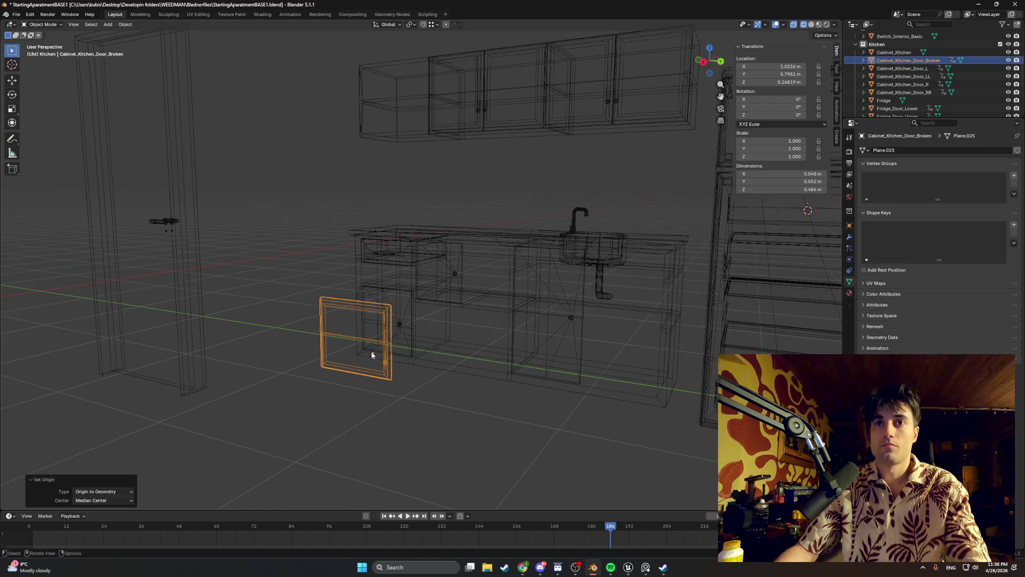
{"action": "key", "text": "ctrl+z"}
- Switch the viewport to solid shading and frame the counter and cabinets
{"action": "left_click", "coordinate": [427, 151]}
{"action": "mouse_move", "coordinate": [427, 151]}
{"action": "middle_mouse_down"}
{"action": "mouse_move", "coordinate": [425, 186]}
{"action": "mouse_move", "coordinate": [450, 140]}
{"action": "mouse_move", "coordinate": [490, 142]}
{"action": "middle_mouse_up"}
{"action": "left_click", "coordinate": [425, 171]}
{"action": "key", "text": "shift+z"}
{"action": "mouse_move", "coordinate": [581, 192]}
{"action": "middle_mouse_down"}
{"action": "mouse_move", "coordinate": [505, 172]}
{"action": "mouse_move", "coordinate": [478, 187]}
{"action": "mouse_move", "coordinate": [560, 174]}
{"action": "mouse_move", "coordinate": [552, 176]}
{"action": "middle_mouse_up"}
{"action": "scroll", "coordinate": [478, 187], "scroll_direction": "up", "scroll_amount": 2}
{"action": "scroll", "coordinate": [560, 174], "scroll_direction": "down", "scroll_amount": 3}
{"action": "scroll", "coordinate": [543, 178], "scroll_direction": "up", "scroll_amount": 3}
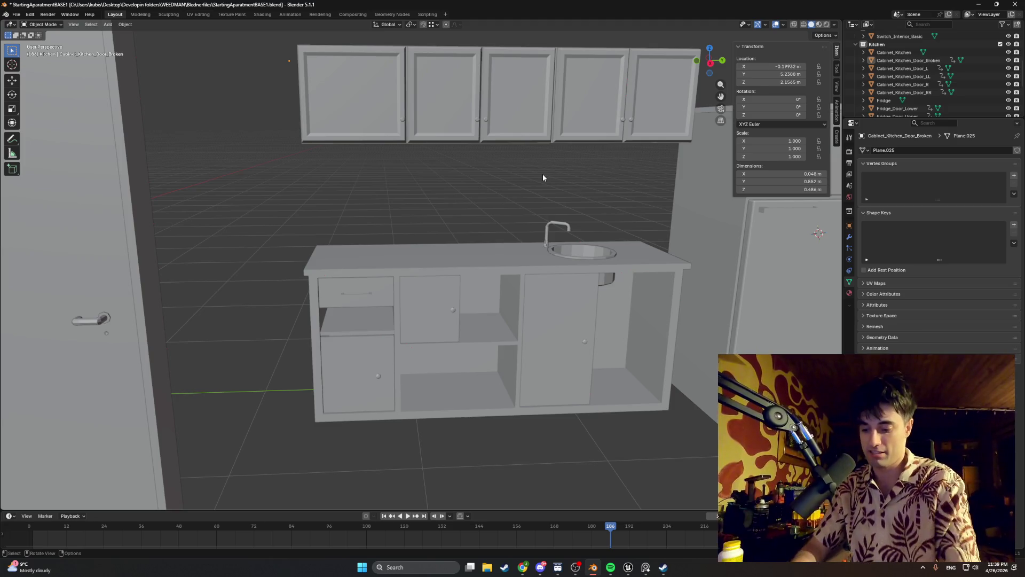
- Switch to Chrome's Google results for 'question to everything' and select the AI overview's opening sentence
{"action": "left_click", "coordinate": [523, 567]}
{"action": "left_click", "coordinate": [479, 520]}
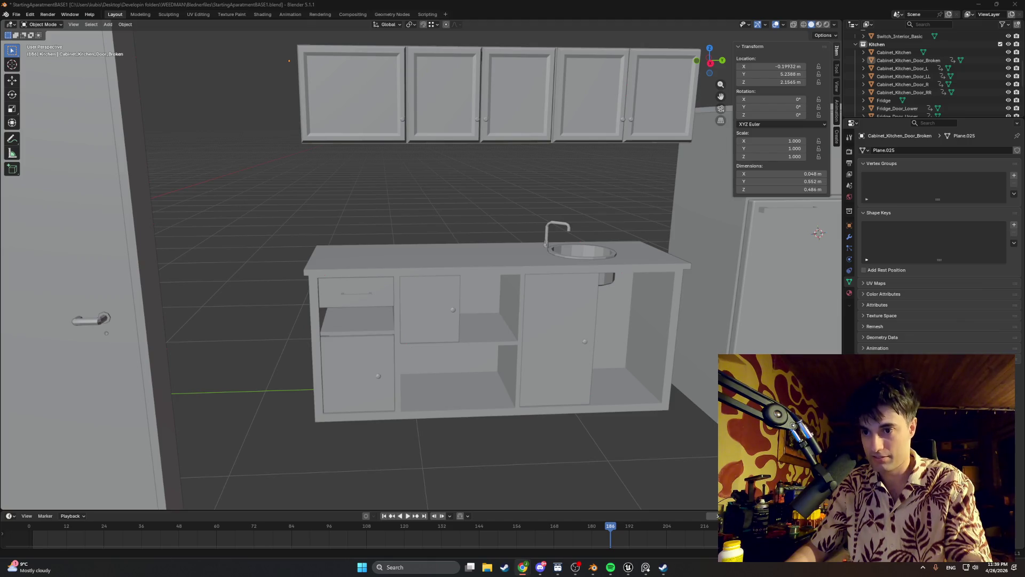
{"action": "key", "text": "alt+Tab"}
{"action": "mouse_move", "coordinate": [119, 142]}
{"action": "left_mouse_down"}
{"action": "mouse_move", "coordinate": [299, 142]}
{"action": "mouse_move", "coordinate": [109, 152]}
{"action": "mouse_move", "coordinate": [171, 153]}
{"action": "left_mouse_up"}
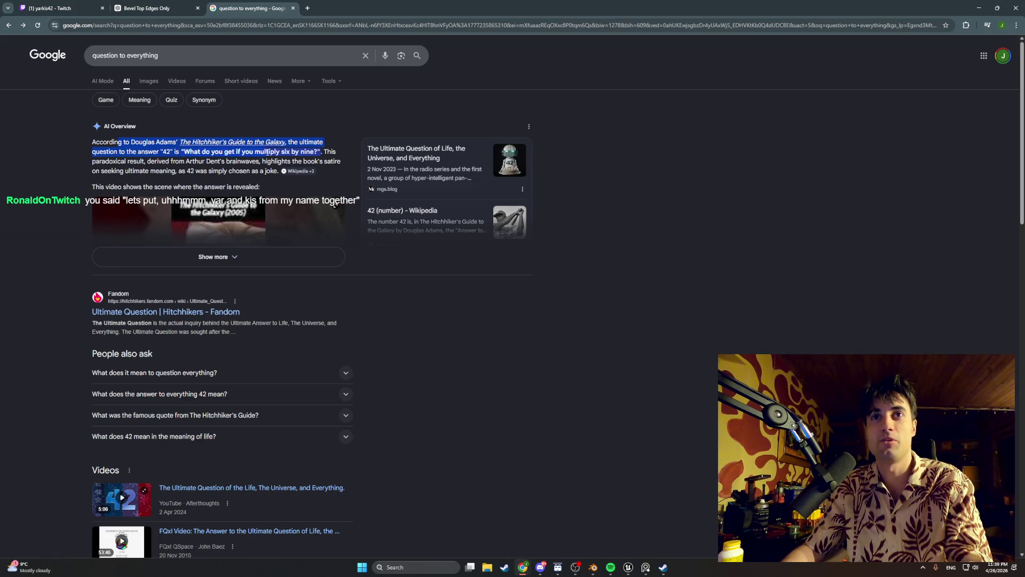
- Extend the AI overview selection, expand it with Show more, then minimize Chrome back to Blender
{"action": "mouse_move", "coordinate": [302, 154]}
{"action": "left_mouse_down"}
{"action": "mouse_move", "coordinate": [145, 161]}
{"action": "mouse_move", "coordinate": [213, 160]}
{"action": "left_mouse_up"}
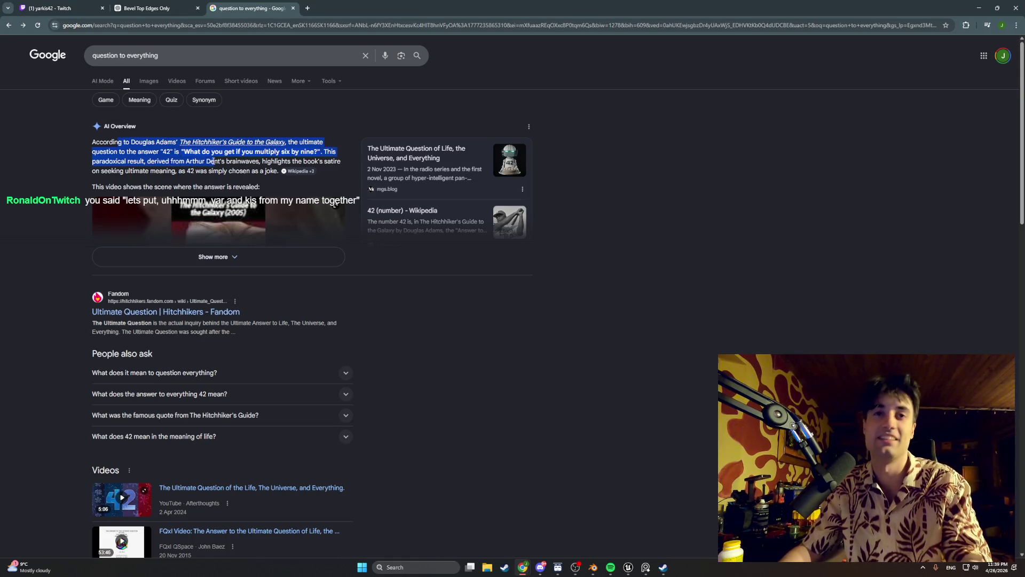
{"action": "left_click", "coordinate": [216, 256]}
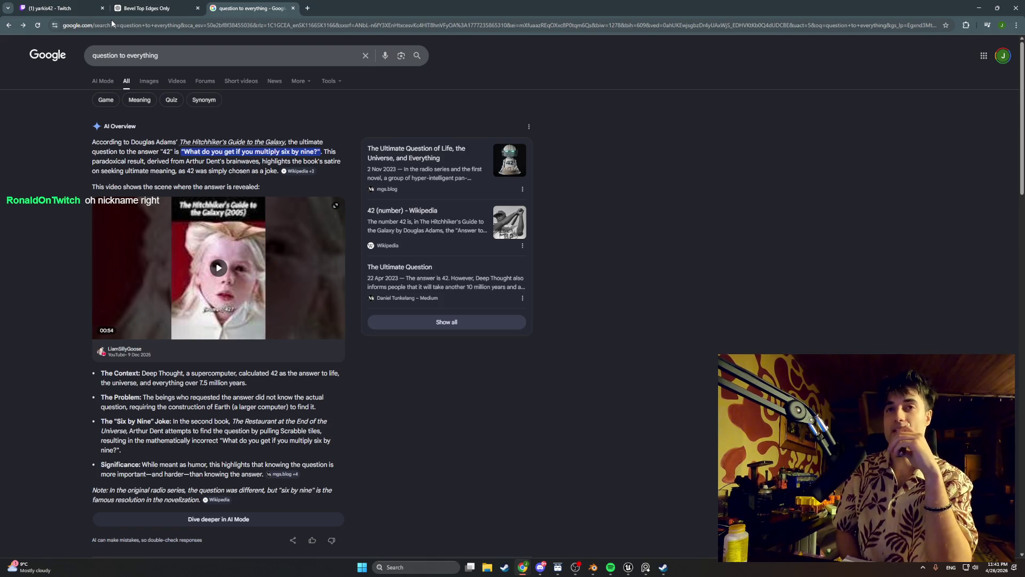
{"action": "left_click", "coordinate": [979, 8]}
{"action": "mouse_move", "coordinate": [470, 205]}
{"action": "middle_mouse_down"}
{"action": "mouse_move", "coordinate": [427, 200]}
{"action": "mouse_move", "coordinate": [457, 213]}
{"action": "mouse_move", "coordinate": [454, 201]}
{"action": "middle_mouse_up"}
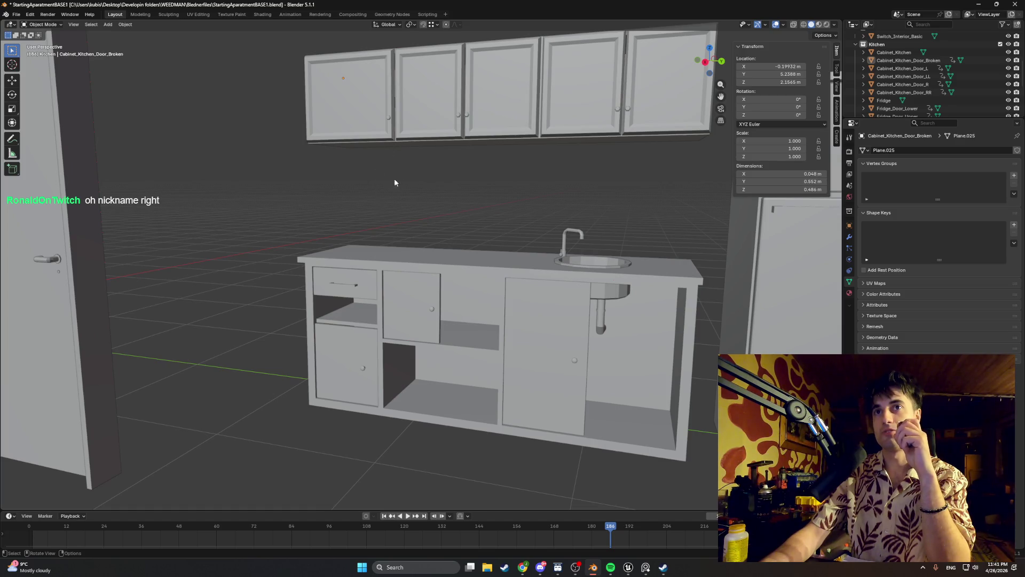
- Tick the Apartment collection in the outliner and orbit to a frontal view of the walled kitchen
{"action": "mouse_move", "coordinate": [450, 154]}
{"action": "middle_mouse_down"}
{"action": "mouse_move", "coordinate": [451, 171]}
{"action": "mouse_move", "coordinate": [462, 172]}
{"action": "middle_mouse_up"}
{"action": "scroll", "coordinate": [911, 80], "scroll_direction": "up", "scroll_amount": 8}
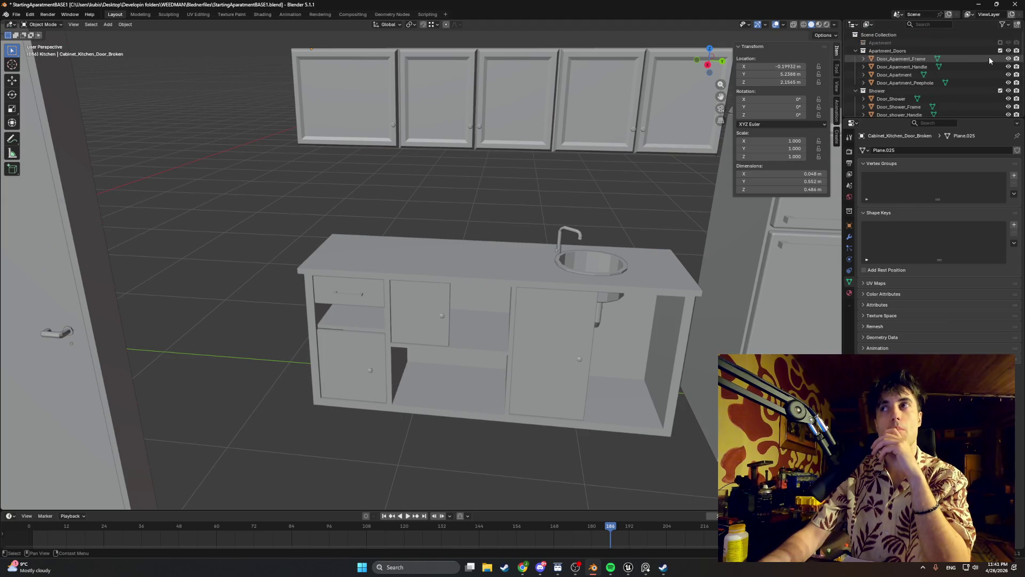
{"action": "left_click", "coordinate": [1000, 43]}
{"action": "middle_click_drag", "start_coordinate": [586, 205], "coordinate": [573, 209]}
{"action": "mouse_move", "coordinate": [494, 221]}
{"action": "middle_mouse_down"}
{"action": "mouse_move", "coordinate": [448, 212]}
{"action": "mouse_move", "coordinate": [509, 211]}
{"action": "middle_mouse_up"}
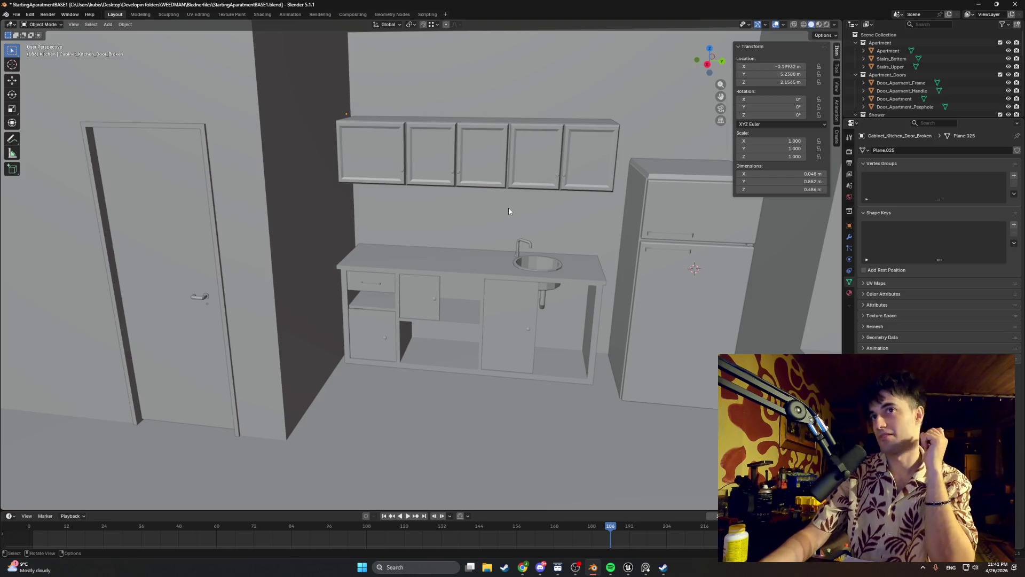
{"action": "scroll", "coordinate": [500, 207], "scroll_direction": "up", "scroll_amount": 3}
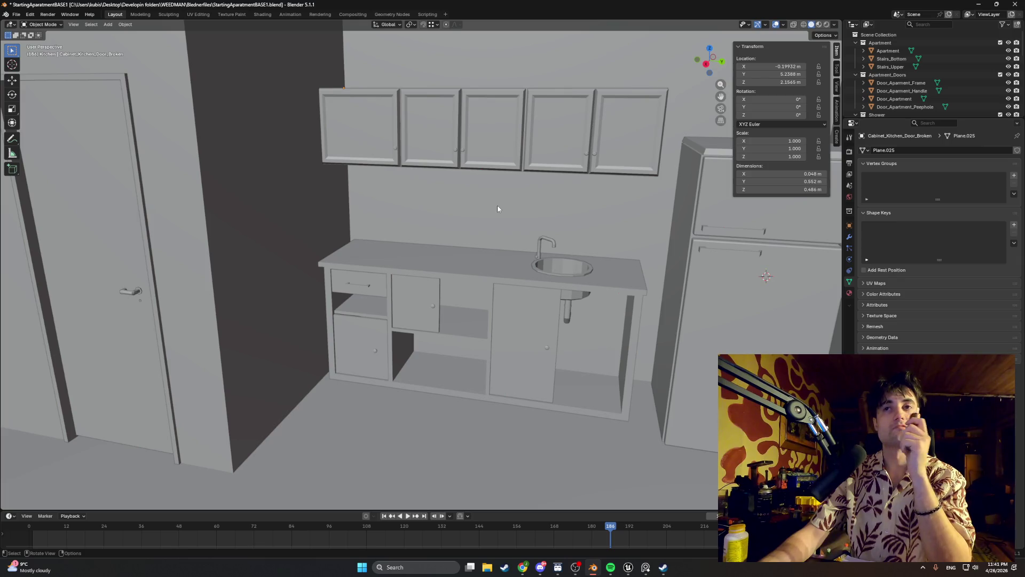
{"action": "mouse_move", "coordinate": [497, 208]}
{"action": "middle_mouse_down"}
{"action": "mouse_move", "coordinate": [532, 200]}
{"action": "mouse_move", "coordinate": [510, 202]}
{"action": "middle_mouse_up"}
{"action": "mouse_move", "coordinate": [480, 167]}
{"action": "middle_mouse_down"}
{"action": "mouse_move", "coordinate": [467, 183]}
{"action": "mouse_move", "coordinate": [441, 177]}
{"action": "mouse_move", "coordinate": [446, 184]}
{"action": "middle_mouse_up"}
{"action": "scroll", "coordinate": [909, 73], "scroll_direction": "down", "scroll_amount": 10}
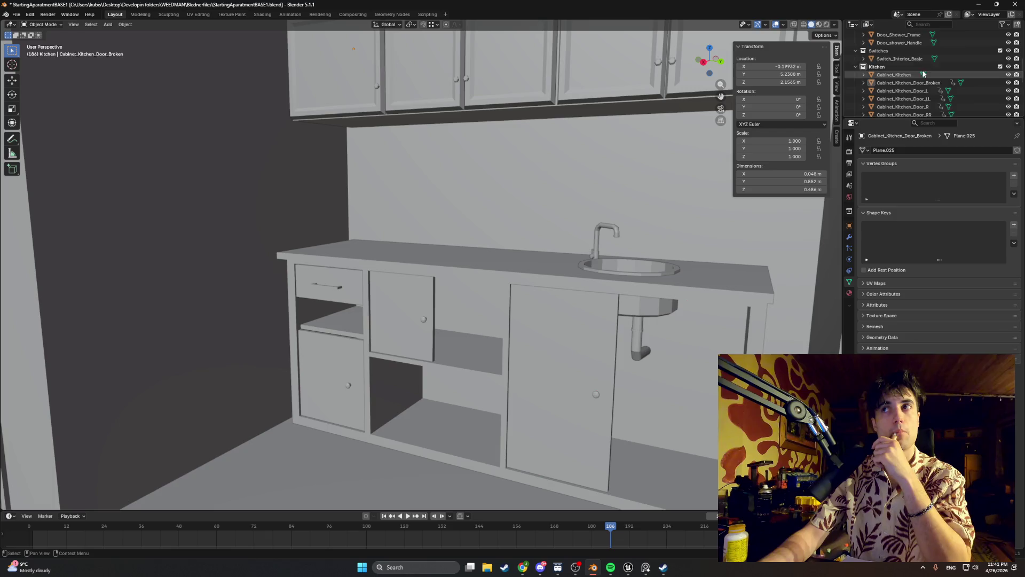
{"action": "scroll", "coordinate": [923, 72], "scroll_direction": "up", "scroll_amount": 5}
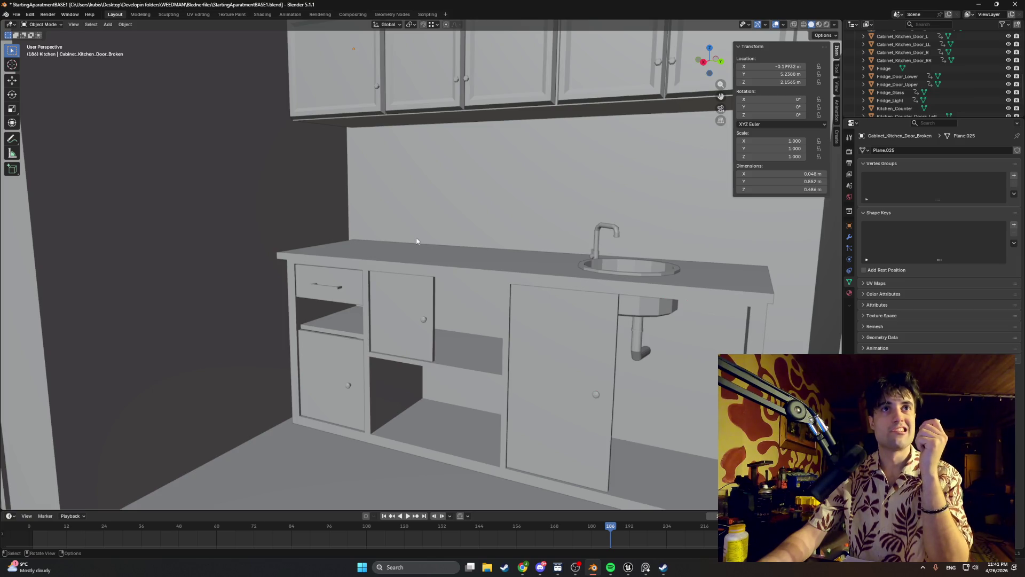
- Add a mesh plane via Shift+A and rename it Kitchen_Hood in the outliner
{"action": "key", "text": "shift+a"}
{"action": "mouse_move", "coordinate": [412, 240]}
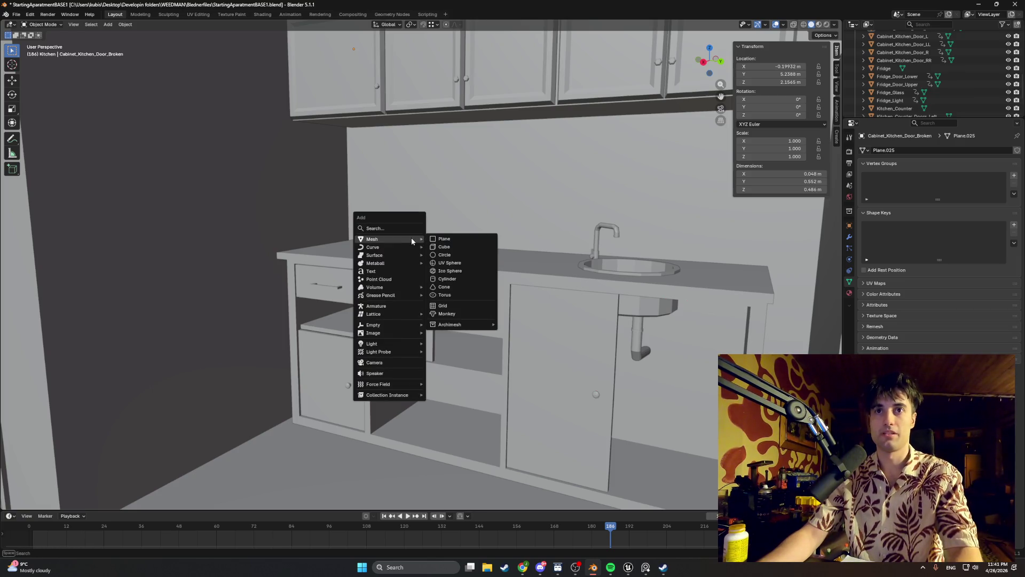
{"action": "left_click", "coordinate": [444, 239]}
{"action": "scroll", "coordinate": [876, 107], "scroll_direction": "down", "scroll_amount": 4}
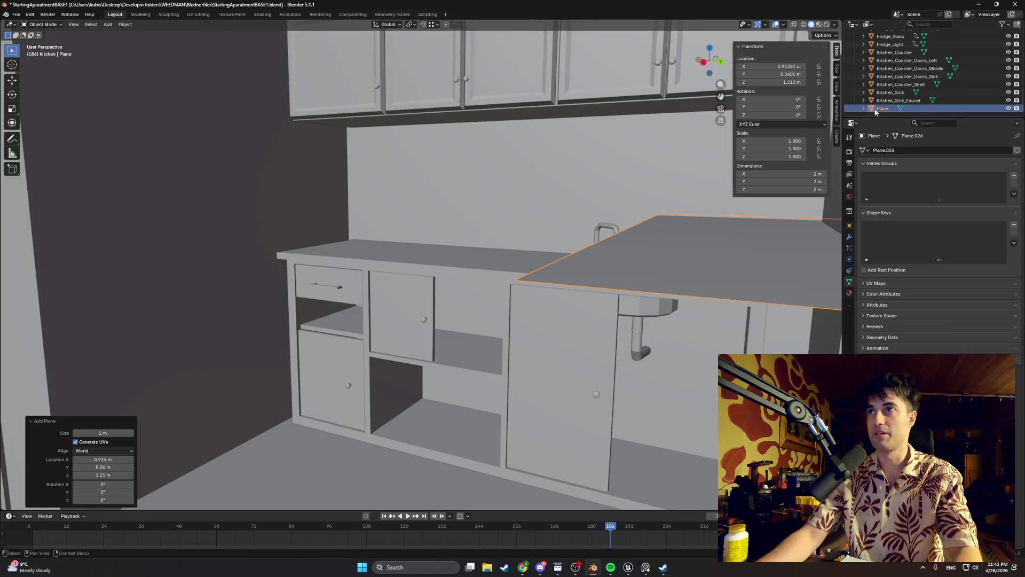
{"action": "double_click", "coordinate": [882, 108]}
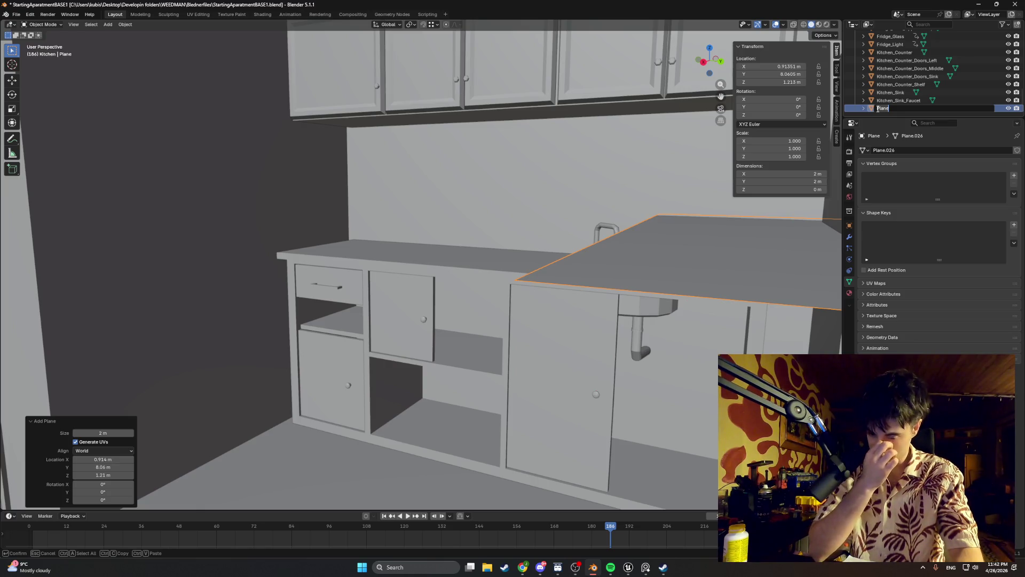
{"action": "key", "text": "BackSpace"}
{"action": "type", "text": "Kitchen_Hood"}
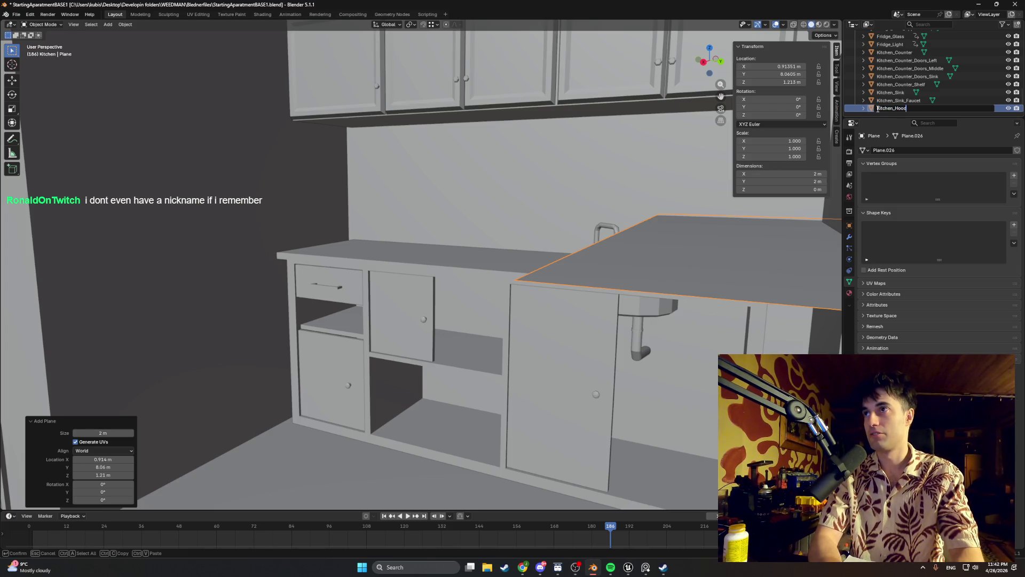
{"action": "key", "text": "Return"}
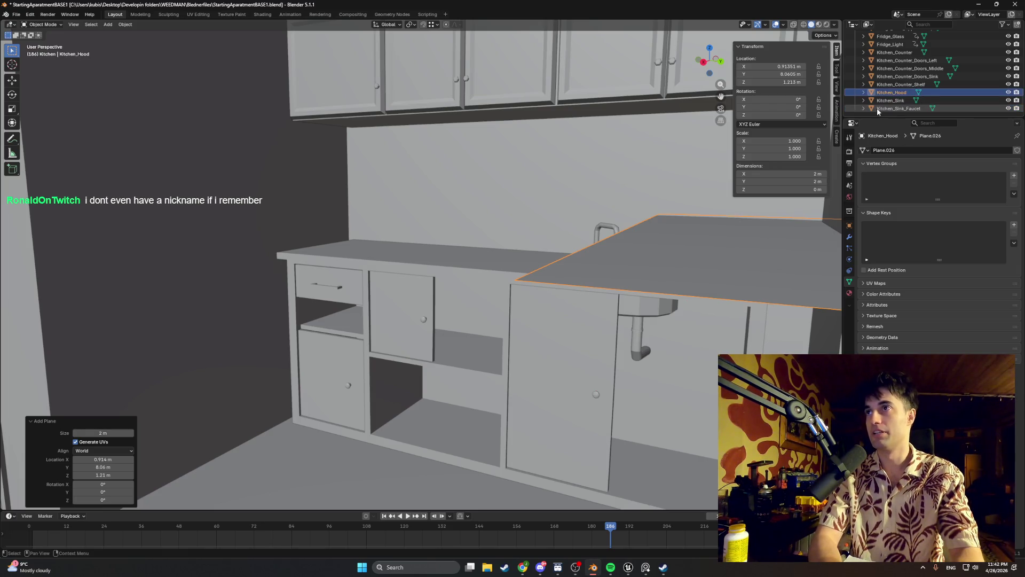
{"action": "mouse_move", "coordinate": [676, 238]}
{"action": "middle_mouse_down"}
{"action": "mouse_move", "coordinate": [679, 255]}
{"action": "mouse_move", "coordinate": [694, 260]}
{"action": "middle_mouse_up"}
- Move Kitchen_Hood along Y over the counter, scale it to a 0.504 m square, and save the file
{"action": "key", "text": "g"}
{"action": "key", "text": "y"}
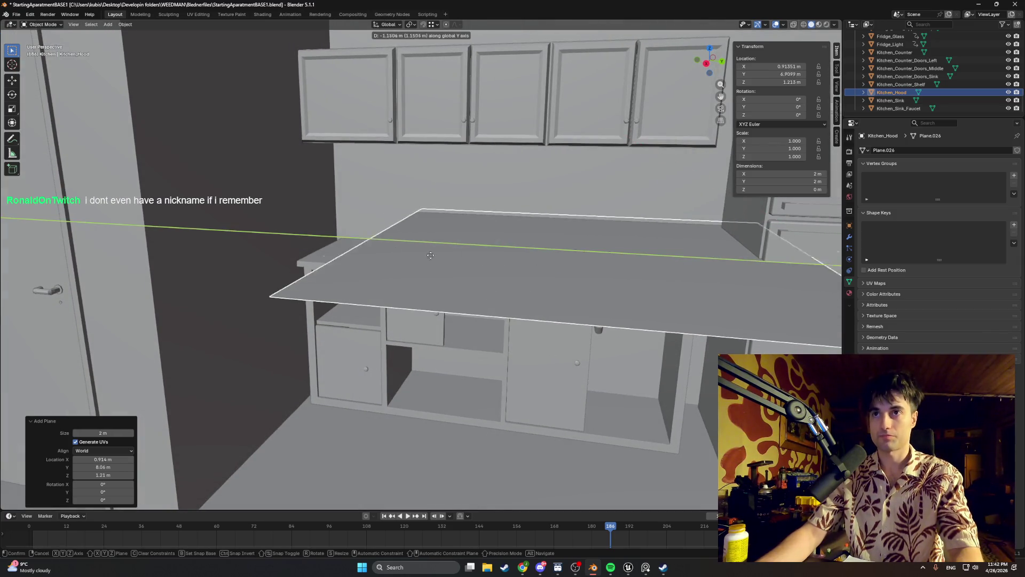
{"action": "left_click", "coordinate": [335, 247]}
{"action": "key", "text": "s"}
{"action": "left_click", "coordinate": [464, 250]}
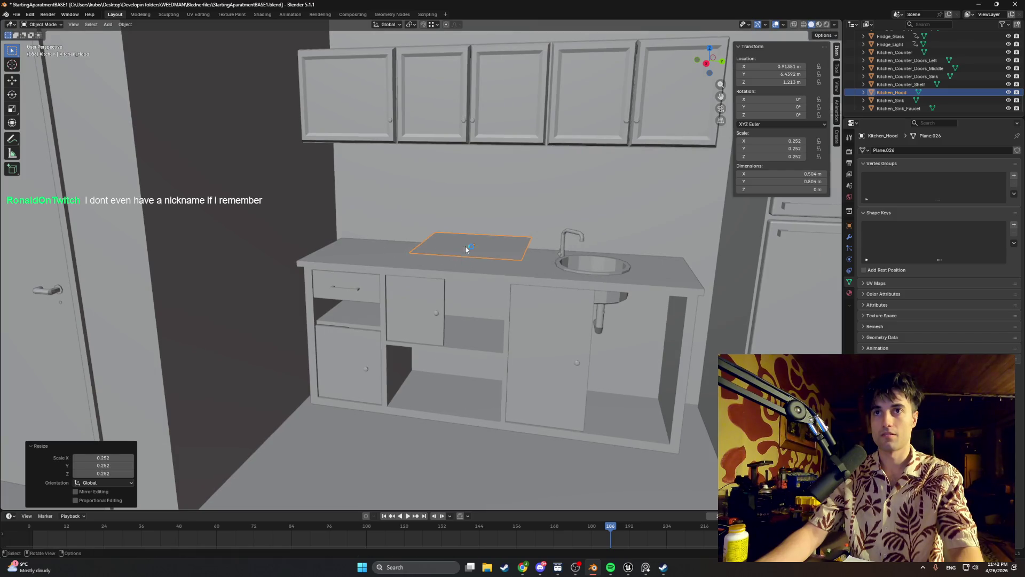
{"action": "middle_click_drag", "start_coordinate": [459, 202], "coordinate": [427, 249], "text": "shift"}
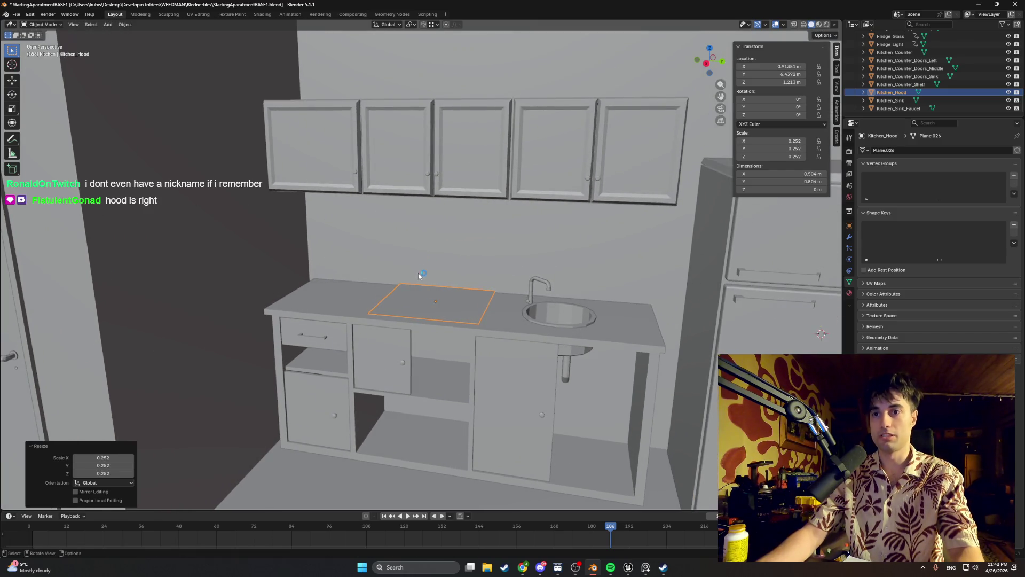
{"action": "left_click", "coordinate": [16, 15]}
{"action": "left_click", "coordinate": [38, 67]}
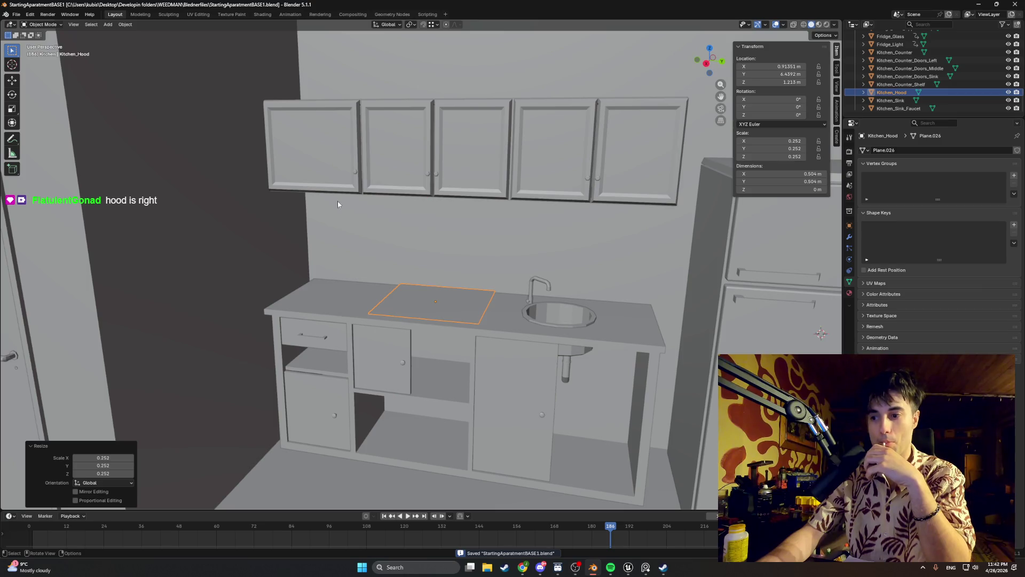
- Orbit close to the counter and exclude the Apartment collection to hide the walls
{"action": "scroll", "coordinate": [417, 245], "scroll_direction": "up", "scroll_amount": 6}
{"action": "mouse_move", "coordinate": [414, 254]}
{"action": "middle_mouse_down"}
{"action": "mouse_move", "coordinate": [405, 272]}
{"action": "mouse_move", "coordinate": [427, 290]}
{"action": "mouse_move", "coordinate": [426, 275]}
{"action": "mouse_move", "coordinate": [442, 320]}
{"action": "mouse_move", "coordinate": [450, 218]}
{"action": "middle_mouse_up"}
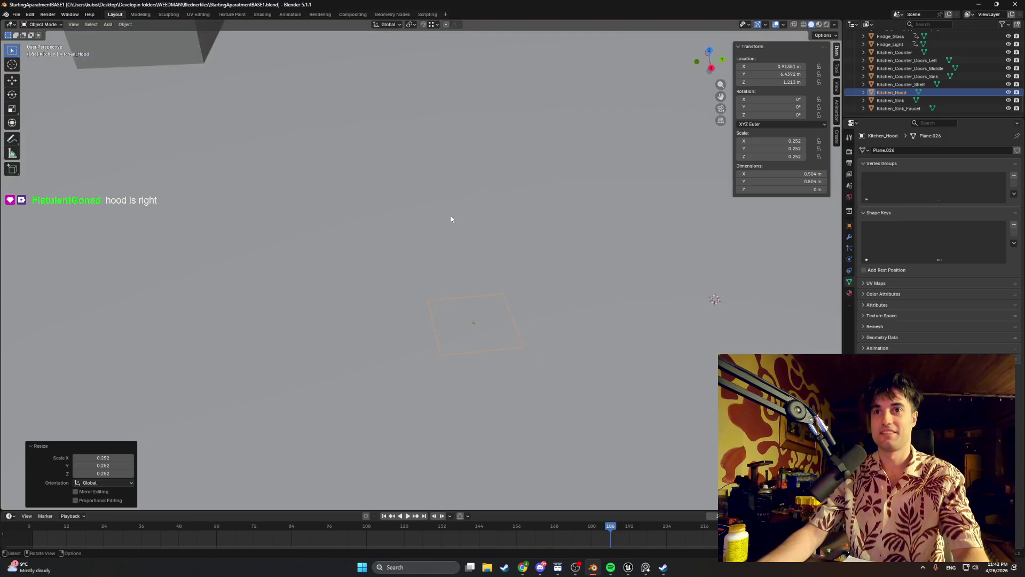
{"action": "scroll", "coordinate": [451, 219], "scroll_direction": "up", "scroll_amount": 5}
{"action": "middle_click_drag", "start_coordinate": [402, 251], "coordinate": [406, 267]}
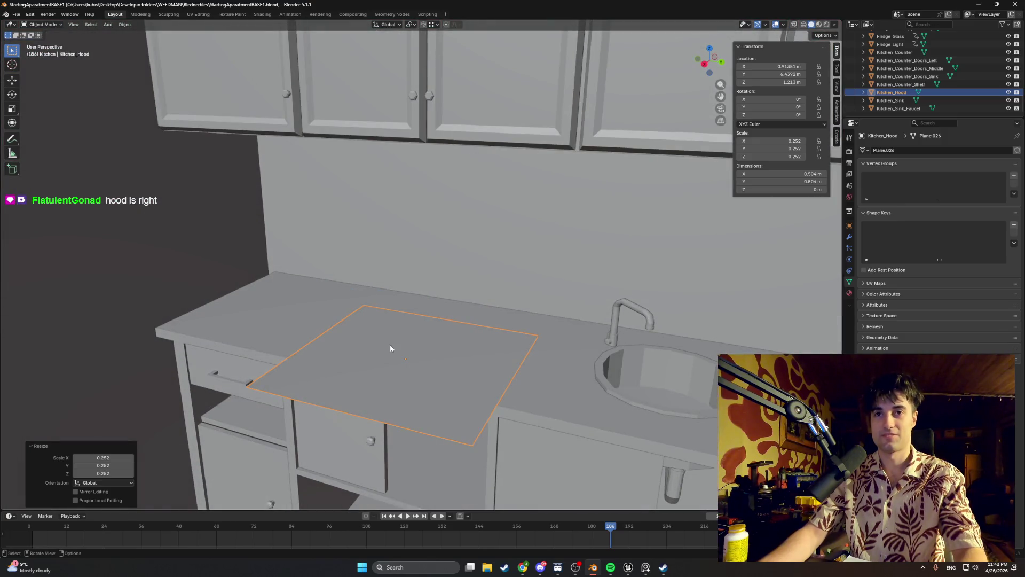
{"action": "mouse_move", "coordinate": [389, 339]}
{"action": "middle_mouse_down"}
{"action": "mouse_move", "coordinate": [437, 353]}
{"action": "mouse_move", "coordinate": [446, 308]}
{"action": "middle_mouse_up"}
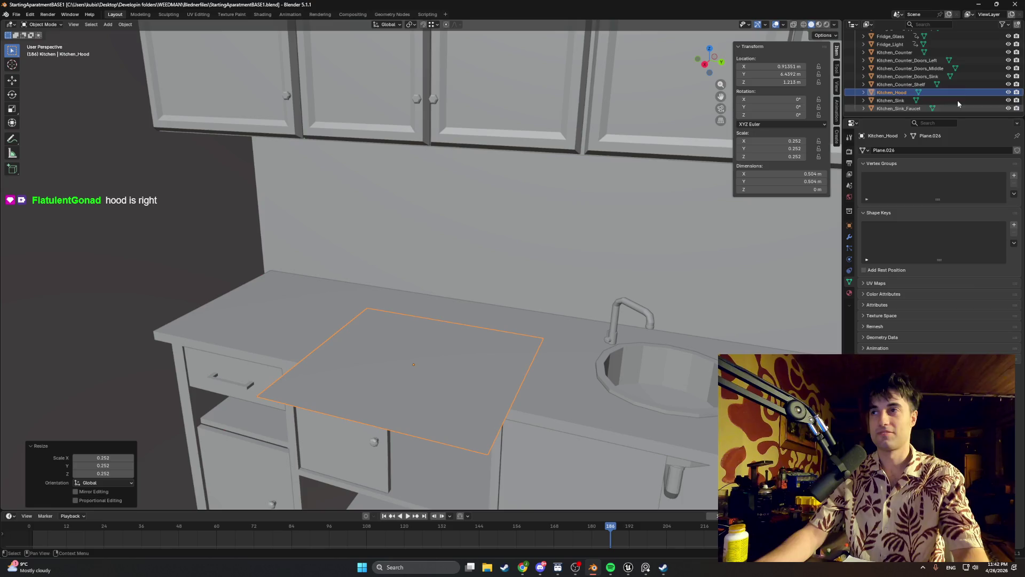
{"action": "scroll", "coordinate": [995, 46], "scroll_direction": "up", "scroll_amount": 10}
{"action": "left_click", "coordinate": [1000, 44]}
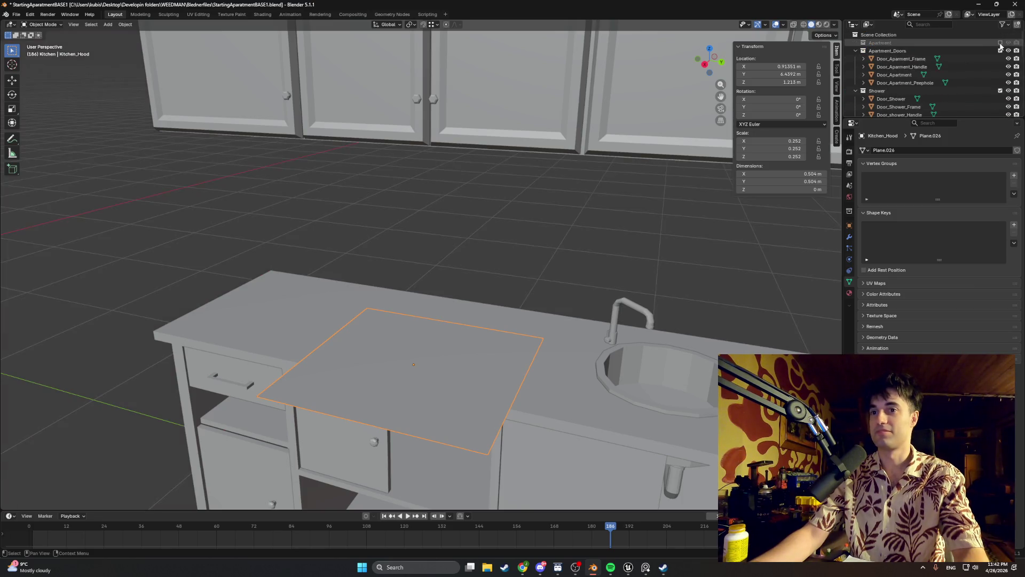
- Move the hood plane along X to a new spot above the counter
{"action": "mouse_move", "coordinate": [422, 304]}
{"action": "middle_mouse_down"}
{"action": "mouse_move", "coordinate": [447, 238]}
{"action": "mouse_move", "coordinate": [479, 322]}
{"action": "middle_mouse_up"}
{"action": "key", "text": "g"}
{"action": "key", "text": "z"}
{"action": "key", "text": "x"}
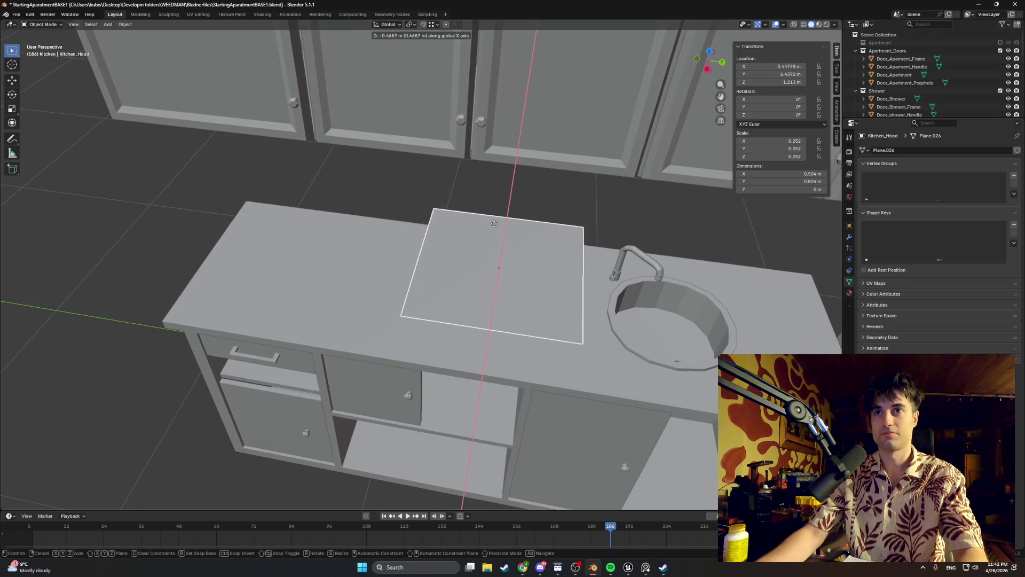
{"action": "left_click", "coordinate": [465, 269]}
{"action": "mouse_move", "coordinate": [464, 270]}
{"action": "middle_mouse_down"}
{"action": "mouse_move", "coordinate": [485, 280]}
{"action": "mouse_move", "coordinate": [405, 265]}
{"action": "mouse_move", "coordinate": [409, 299]}
{"action": "middle_mouse_up"}
- Hide the Fridge, both fridge doors, Fridge_Light and the kitchen counter pieces in the outliner
{"action": "scroll", "coordinate": [940, 80], "scroll_direction": "down", "scroll_amount": 10}
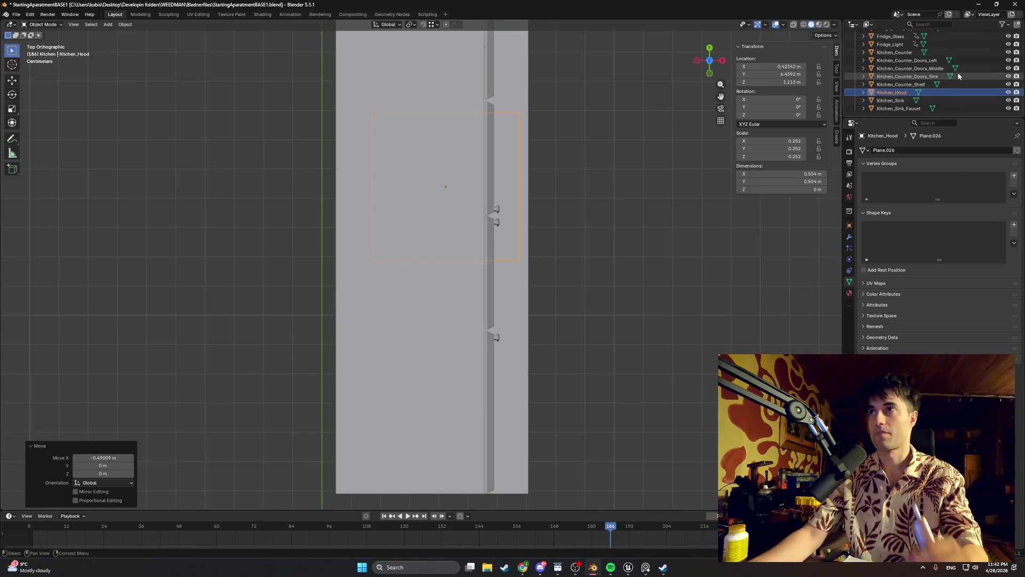
{"action": "scroll", "coordinate": [963, 72], "scroll_direction": "up", "scroll_amount": 2}
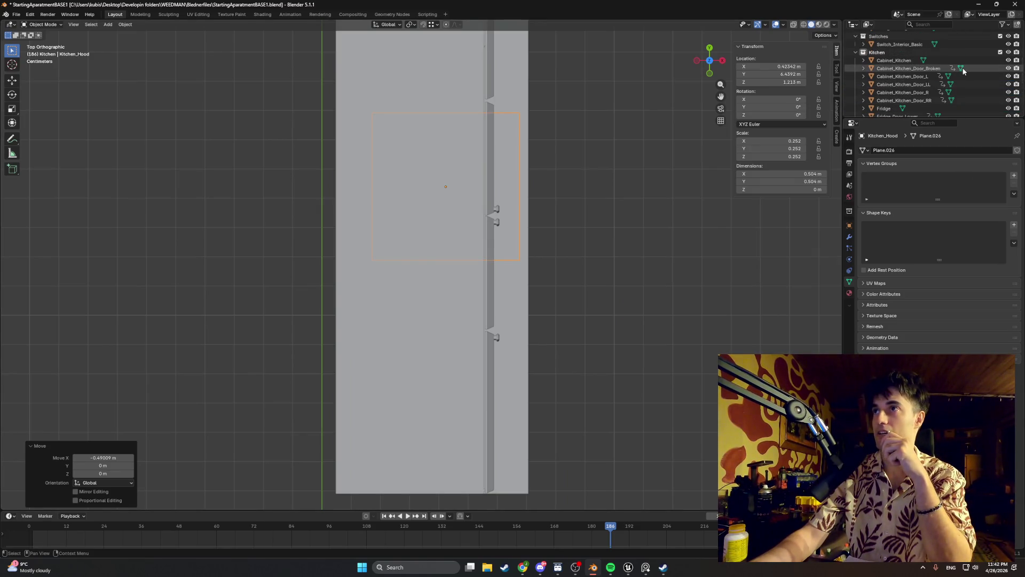
{"action": "scroll", "coordinate": [966, 80], "scroll_direction": "down", "scroll_amount": 1}
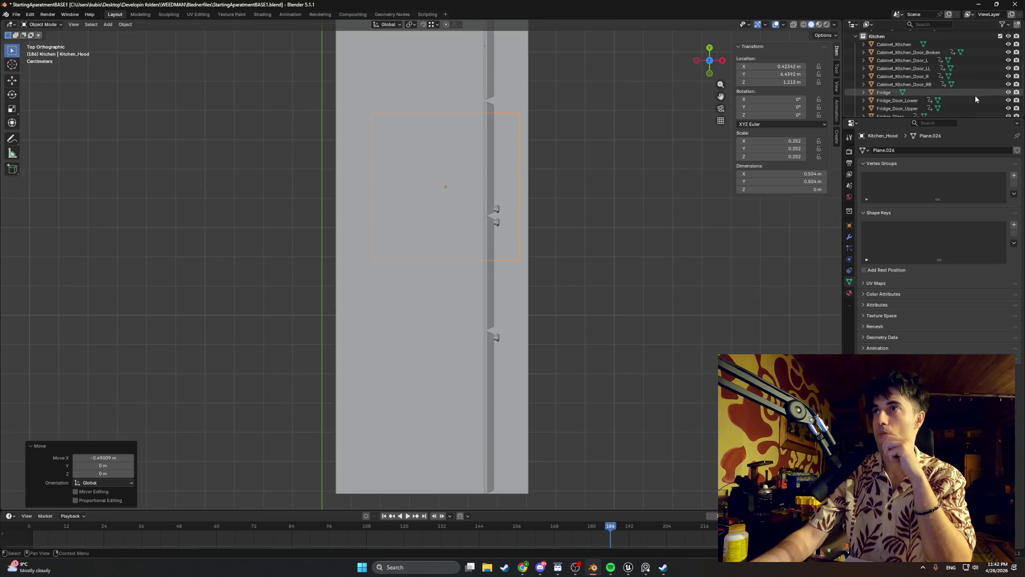
{"action": "left_click", "coordinate": [1008, 92]}
{"action": "left_click", "coordinate": [1007, 100]}
{"action": "scroll", "coordinate": [1005, 101], "scroll_direction": "down", "scroll_amount": 1}
{"action": "left_click", "coordinate": [1008, 92]}
{"action": "scroll", "coordinate": [1008, 96], "scroll_direction": "down", "scroll_amount": 3}
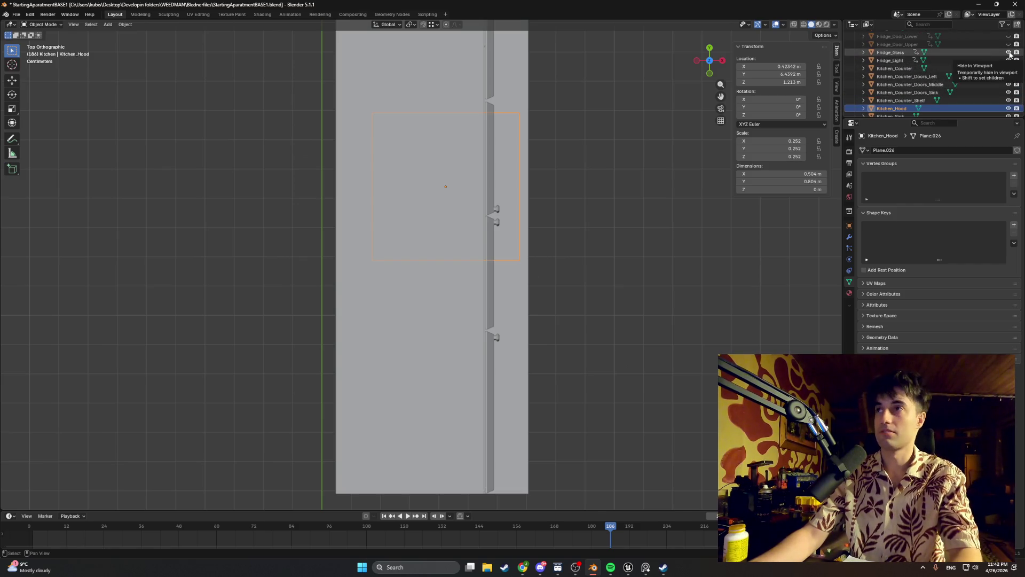
{"action": "left_click_drag", "start_coordinate": [1007, 61], "coordinate": [1008, 100]}
{"action": "scroll", "coordinate": [1008, 101], "scroll_direction": "down", "scroll_amount": 1}
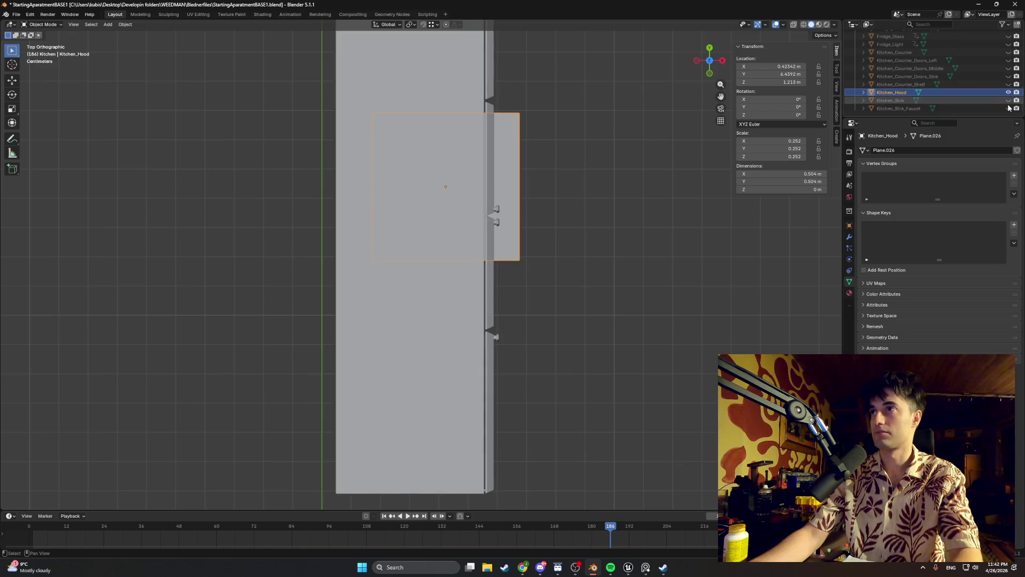
{"action": "scroll", "coordinate": [537, 171], "scroll_direction": "up", "scroll_amount": 4}
{"action": "middle_click_drag", "start_coordinate": [537, 172], "coordinate": [619, 153]}
{"action": "scroll", "coordinate": [941, 77], "scroll_direction": "up", "scroll_amount": 5}
{"action": "scroll", "coordinate": [941, 78], "scroll_direction": "up", "scroll_amount": 2}
{"action": "scroll", "coordinate": [998, 96], "scroll_direction": "down", "scroll_amount": 2}
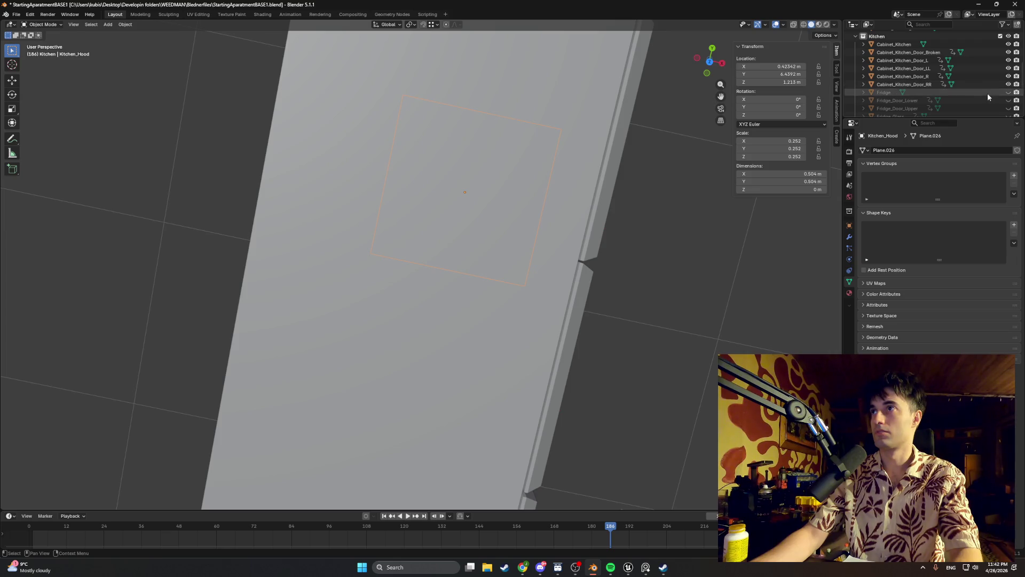
{"action": "scroll", "coordinate": [629, 120], "scroll_direction": "down", "scroll_amount": 5}
- Switch the viewport to wireframe shading and look straight at the cabinets
{"action": "mouse_move", "coordinate": [543, 63]}
{"action": "middle_mouse_down"}
{"action": "mouse_move", "coordinate": [474, 40]}
{"action": "mouse_move", "coordinate": [283, 27]}
{"action": "mouse_move", "coordinate": [387, 84]}
{"action": "mouse_move", "coordinate": [373, 85]}
{"action": "mouse_move", "coordinate": [412, 62]}
{"action": "mouse_move", "coordinate": [392, 72]}
{"action": "mouse_move", "coordinate": [400, 110]}
{"action": "mouse_move", "coordinate": [381, 92]}
{"action": "middle_mouse_up"}
{"action": "key", "text": "z"}
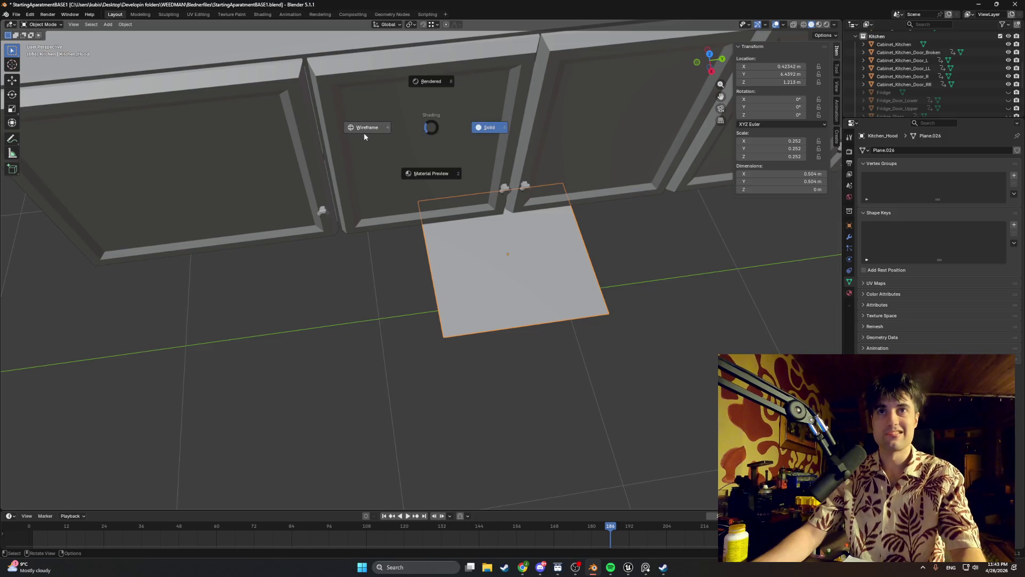
{"action": "left_click", "coordinate": [364, 128]}
{"action": "mouse_move", "coordinate": [457, 151]}
{"action": "middle_mouse_down", "text": "alt"}
{"action": "mouse_move", "coordinate": [437, 235]}
{"action": "mouse_move", "coordinate": [431, 245]}
{"action": "mouse_move", "coordinate": [410, 239]}
{"action": "middle_mouse_up", "text": "alt"}
- Move Kitchen_Hood along X to 0.30051 m and along Y to sit beneath the wall cabinets
{"action": "key", "text": "g"}
{"action": "key", "text": "x"}
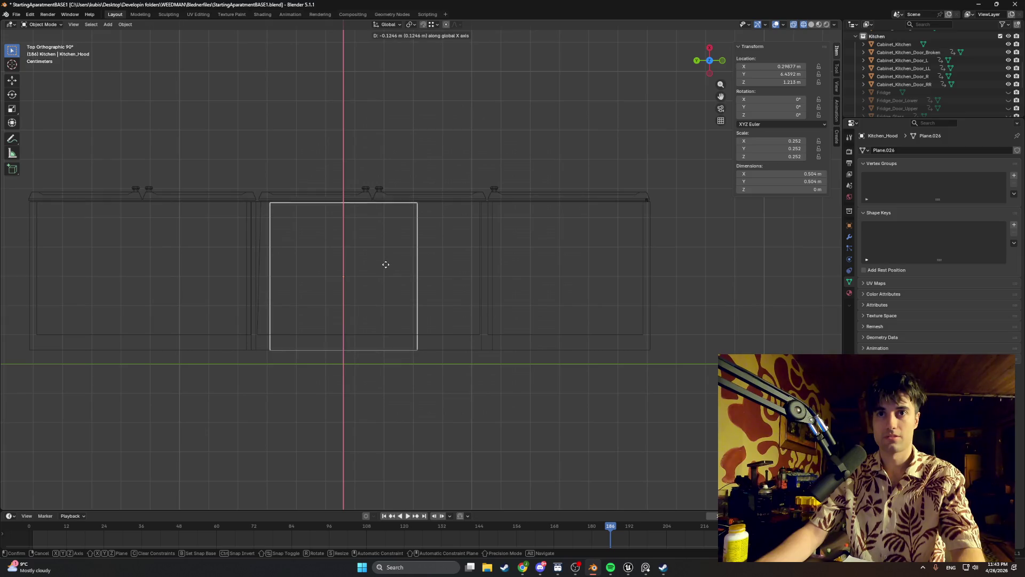
{"action": "left_click", "coordinate": [386, 266]}
{"action": "key", "text": "g"}
{"action": "key", "text": "y"}
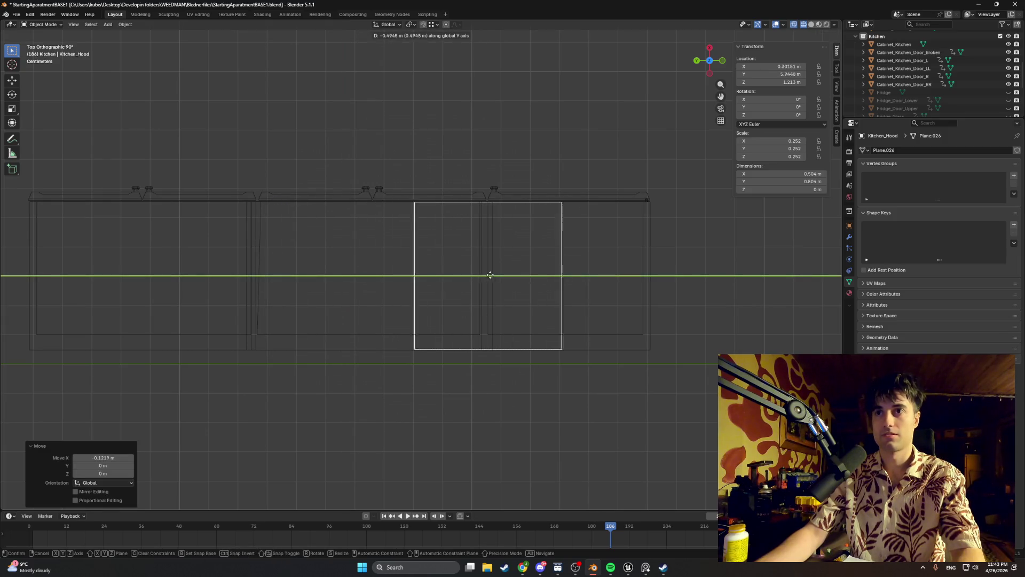
{"action": "left_click", "coordinate": [565, 270]}
{"action": "scroll", "coordinate": [569, 235], "scroll_direction": "up", "scroll_amount": 2}
{"action": "mouse_move", "coordinate": [572, 199]}
{"action": "middle_mouse_down", "text": "shift"}
{"action": "mouse_move", "coordinate": [463, 242]}
{"action": "mouse_move", "coordinate": [464, 230]}
{"action": "middle_mouse_up", "text": "shift"}
{"action": "left_click", "coordinate": [468, 222]}
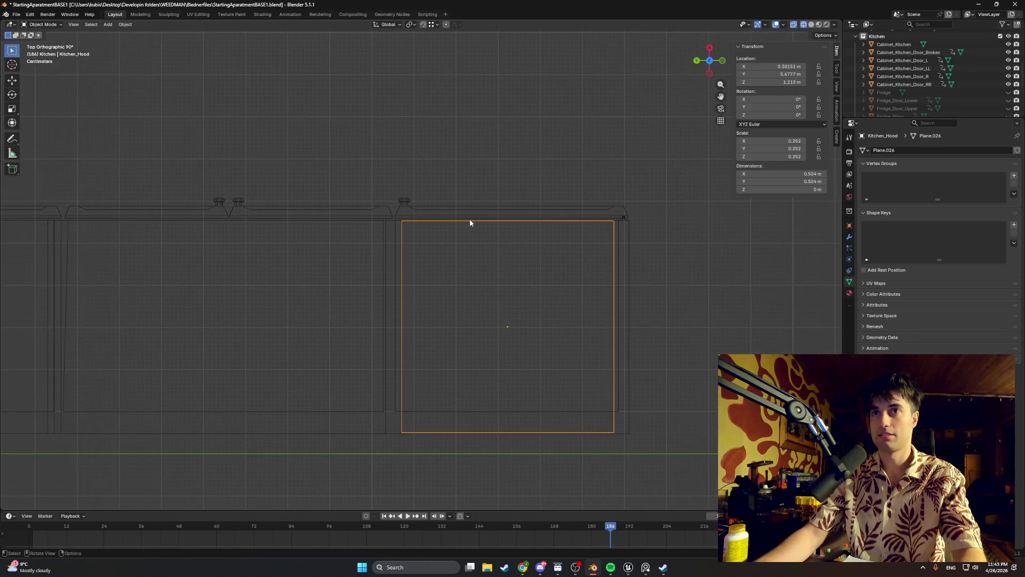
{"action": "mouse_move", "coordinate": [566, 204]}
{"action": "middle_mouse_down"}
{"action": "mouse_move", "coordinate": [412, 183]}
{"action": "mouse_move", "coordinate": [396, 242]}
{"action": "middle_mouse_up"}
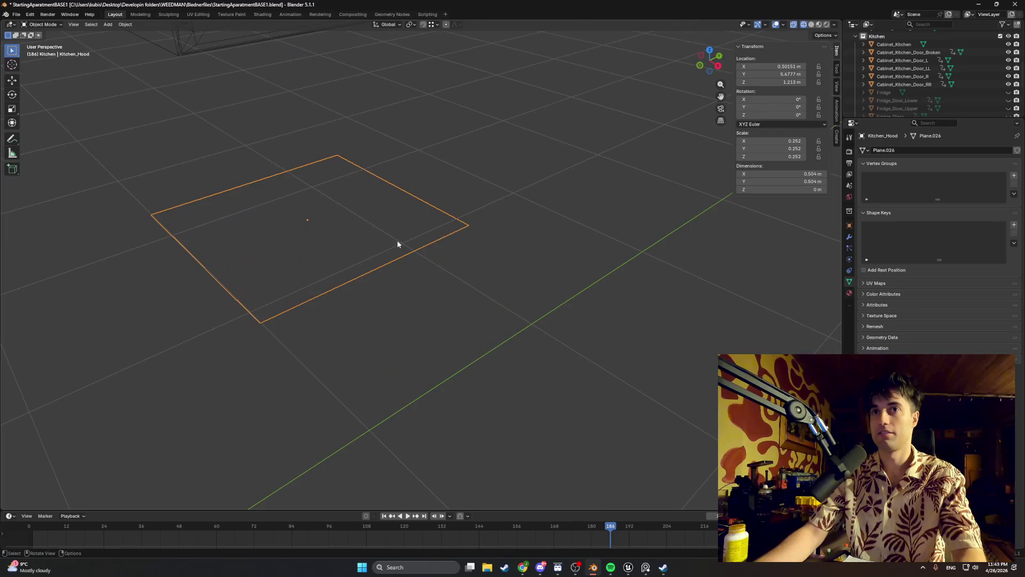
{"action": "key", "text": "Tab"}
- Select the hood plane's front edge and slide it along X
{"action": "left_click", "coordinate": [396, 259]}
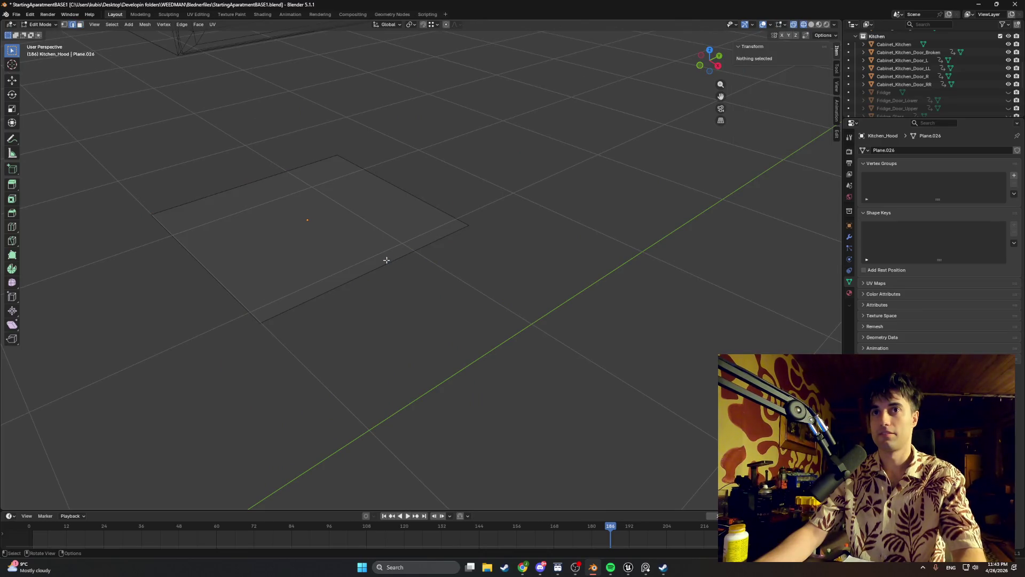
{"action": "left_click", "coordinate": [387, 259]}
{"action": "mouse_move", "coordinate": [400, 274]}
{"action": "middle_mouse_down"}
{"action": "mouse_move", "coordinate": [450, 317]}
{"action": "mouse_move", "coordinate": [474, 318]}
{"action": "mouse_move", "coordinate": [402, 320]}
{"action": "mouse_move", "coordinate": [393, 339]}
{"action": "middle_mouse_up"}
{"action": "key", "text": "g"}
{"action": "key", "text": "x"}
{"action": "left_click", "coordinate": [450, 304]}
{"action": "scroll", "coordinate": [443, 300], "scroll_direction": "down", "scroll_amount": 5}
{"action": "scroll", "coordinate": [393, 325], "scroll_direction": "up", "scroll_amount": 3}
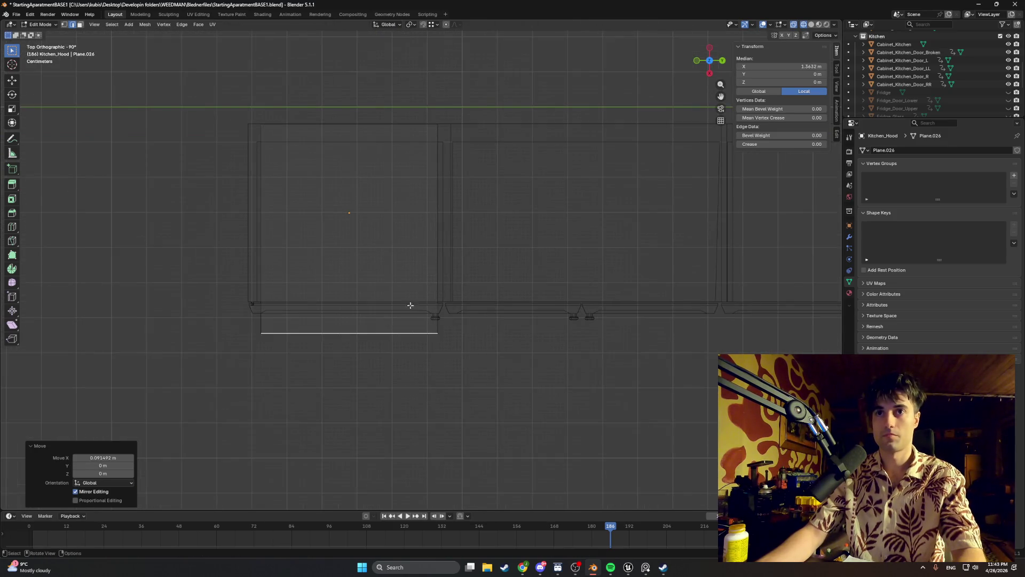
{"action": "scroll", "coordinate": [938, 97], "scroll_direction": "down", "scroll_amount": 2}
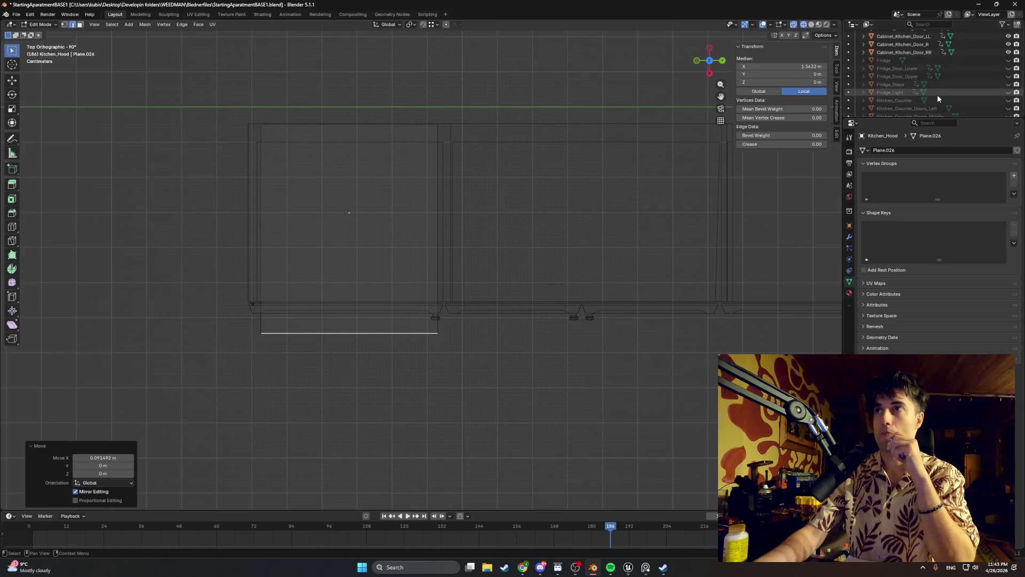
- With Kitchen_Counter shown, align the edge to the cabinet fronts (0.603 m wide), then hide the counter
{"action": "left_click", "coordinate": [1007, 100]}
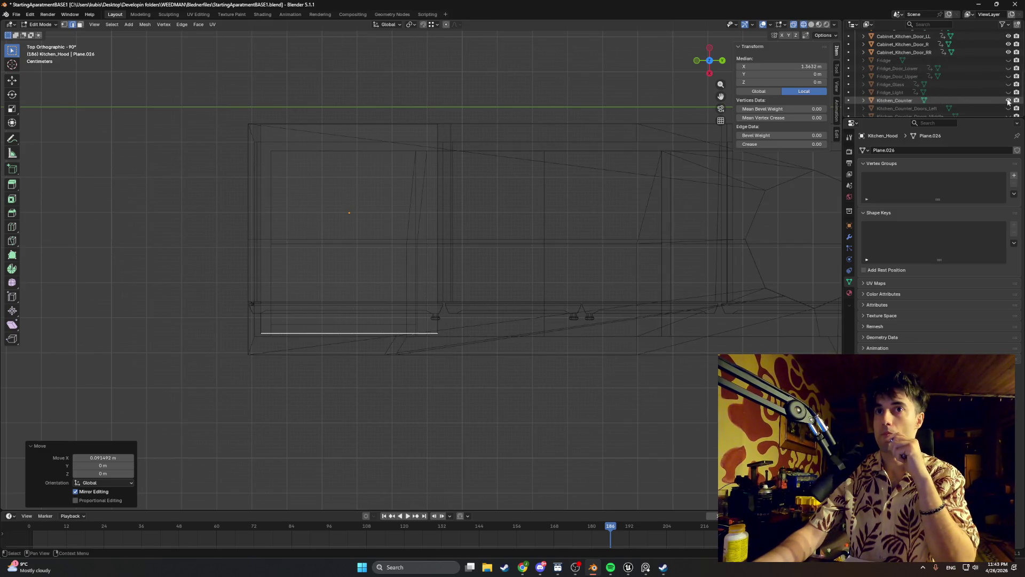
{"action": "mouse_move", "coordinate": [423, 303]}
{"action": "middle_mouse_down"}
{"action": "mouse_move", "coordinate": [446, 298]}
{"action": "mouse_move", "coordinate": [444, 240]}
{"action": "mouse_move", "coordinate": [439, 318]}
{"action": "mouse_move", "coordinate": [474, 130]}
{"action": "mouse_move", "coordinate": [405, 242]}
{"action": "middle_mouse_up"}
{"action": "key", "text": "g"}
{"action": "key", "text": "x"}
{"action": "left_click", "coordinate": [372, 225]}
{"action": "mouse_move", "coordinate": [372, 225]}
{"action": "middle_mouse_down"}
{"action": "mouse_move", "coordinate": [421, 210]}
{"action": "mouse_move", "coordinate": [286, 137]}
{"action": "mouse_move", "coordinate": [306, 122]}
{"action": "mouse_move", "coordinate": [324, 176]}
{"action": "mouse_move", "coordinate": [350, 178]}
{"action": "mouse_move", "coordinate": [351, 169]}
{"action": "middle_mouse_up"}
{"action": "key", "text": "Tab"}
{"action": "left_click", "coordinate": [408, 157]}
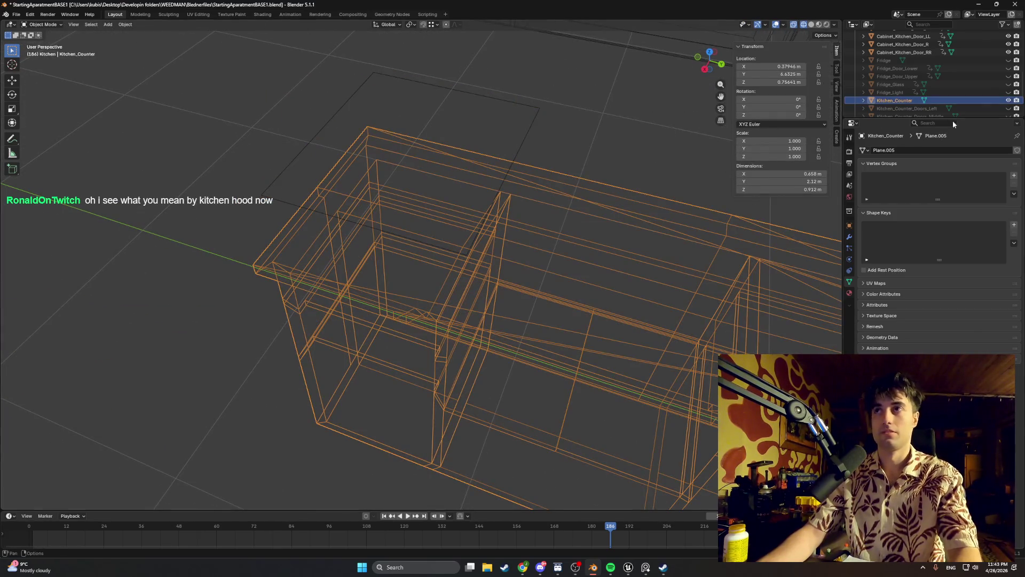
{"action": "left_click", "coordinate": [1006, 101]}
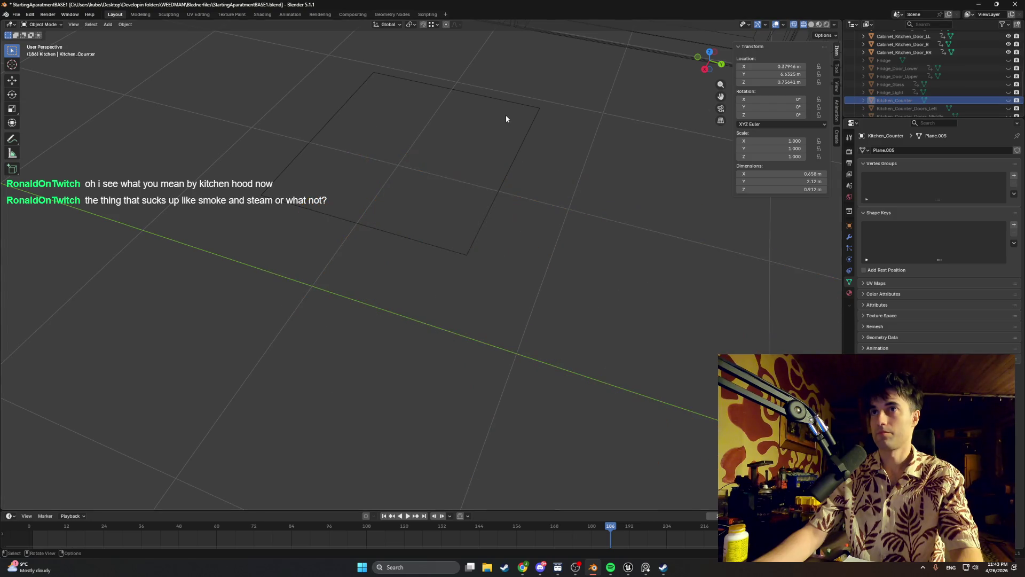
- In solid shading, edit the hood plane and extrude its face upward into a slab
{"action": "key", "text": "shift+z"}
{"action": "left_click", "coordinate": [424, 137]}
{"action": "key", "text": "Tab"}
{"action": "key", "text": "3"}
{"action": "left_click", "coordinate": [422, 158]}
{"action": "key", "text": "alt+a"}
{"action": "left_click", "coordinate": [422, 158]}
{"action": "mouse_move", "coordinate": [421, 159]}
{"action": "middle_mouse_down"}
{"action": "mouse_move", "coordinate": [423, 144]}
{"action": "mouse_move", "coordinate": [424, 226]}
{"action": "mouse_move", "coordinate": [406, 278]}
{"action": "middle_mouse_up"}
{"action": "scroll", "coordinate": [423, 144], "scroll_direction": "down", "scroll_amount": 3}
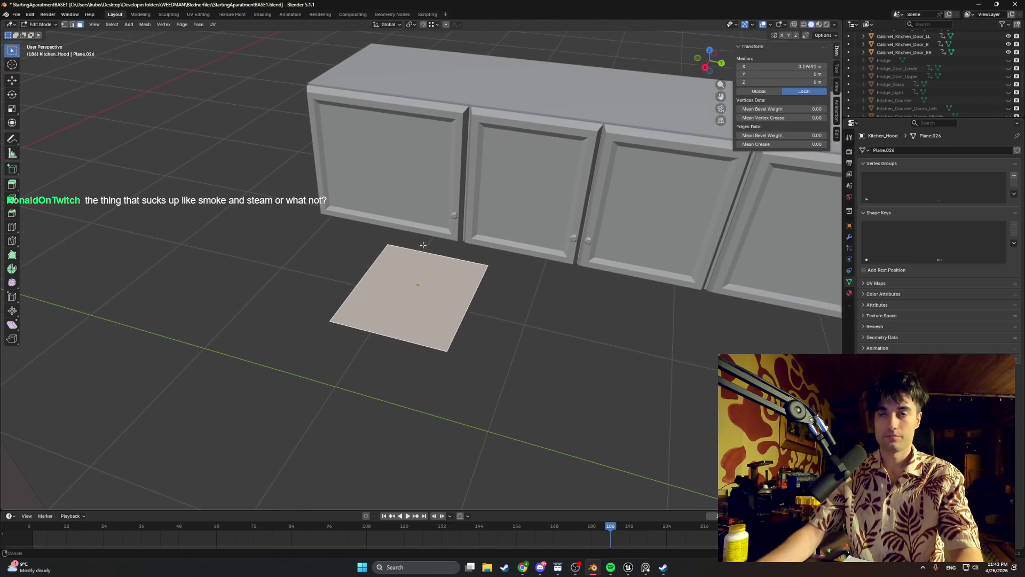
{"action": "key", "text": "e"}
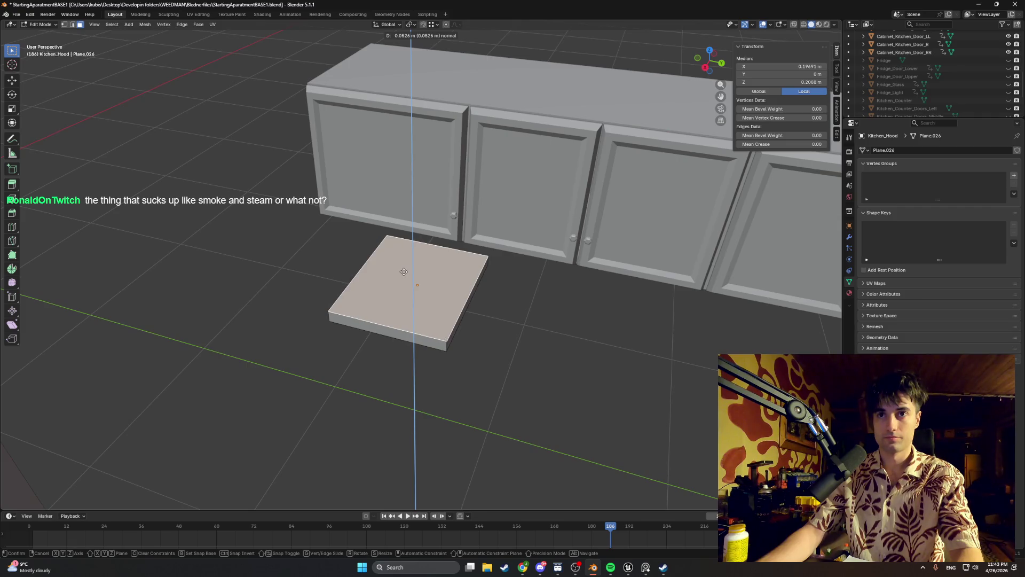
{"action": "left_click", "coordinate": [403, 270]}
- Slant the box by sliding its lower front edge along the X axis
{"action": "middle_click_drag", "start_coordinate": [403, 270], "coordinate": [395, 251]}
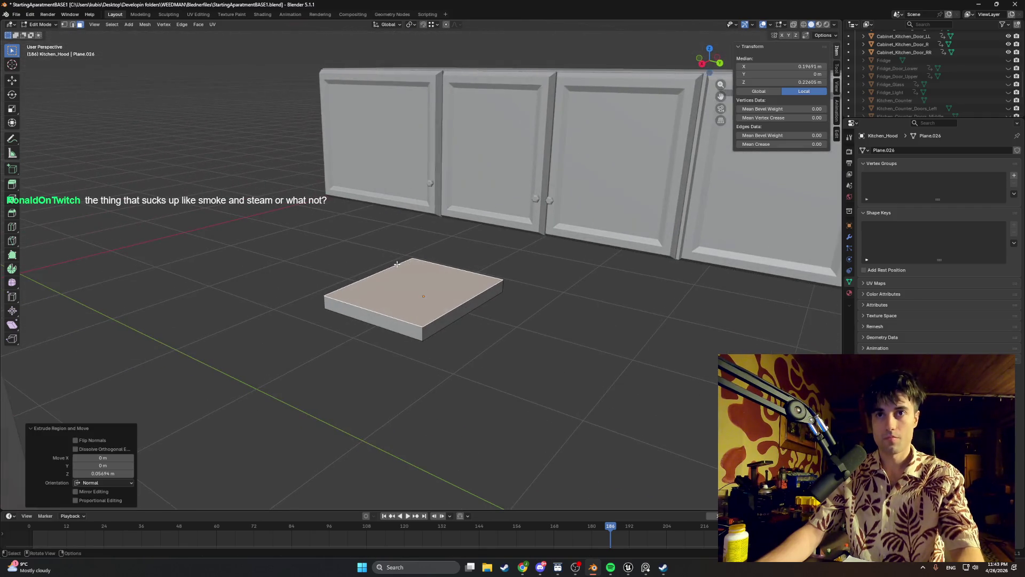
{"action": "scroll", "coordinate": [395, 251], "scroll_direction": "up", "scroll_amount": 3}
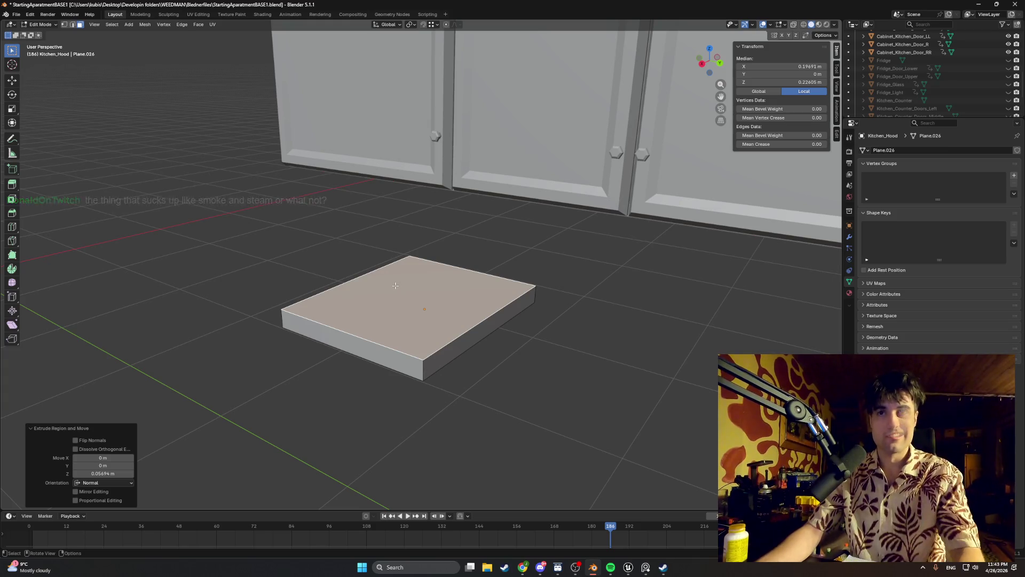
{"action": "middle_click_drag", "start_coordinate": [395, 254], "coordinate": [381, 289]}
{"action": "key", "text": "2"}
{"action": "left_click", "coordinate": [356, 340]}
{"action": "key", "text": "g"}
{"action": "key", "text": "x"}
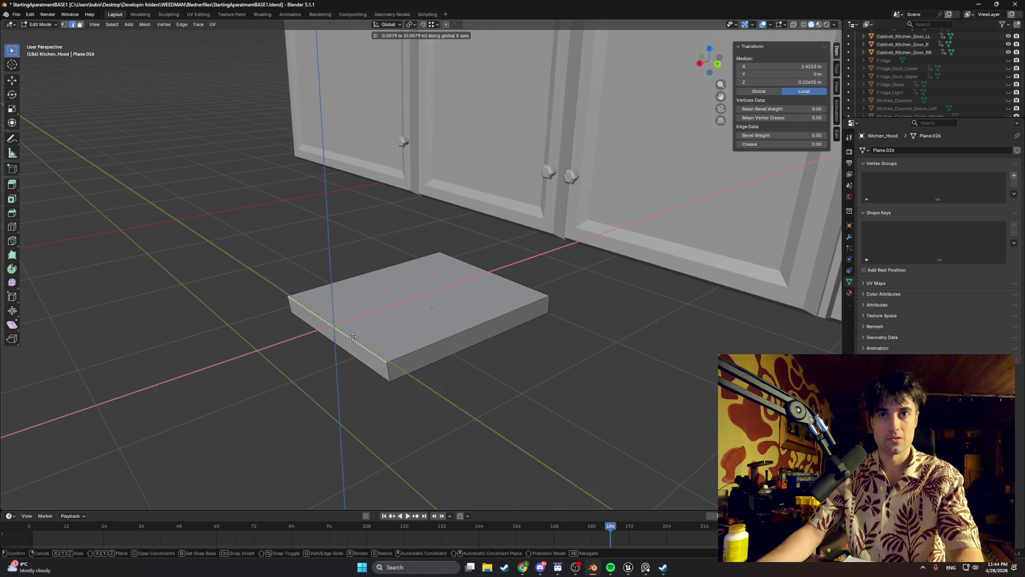
{"action": "left_click", "coordinate": [346, 339]}
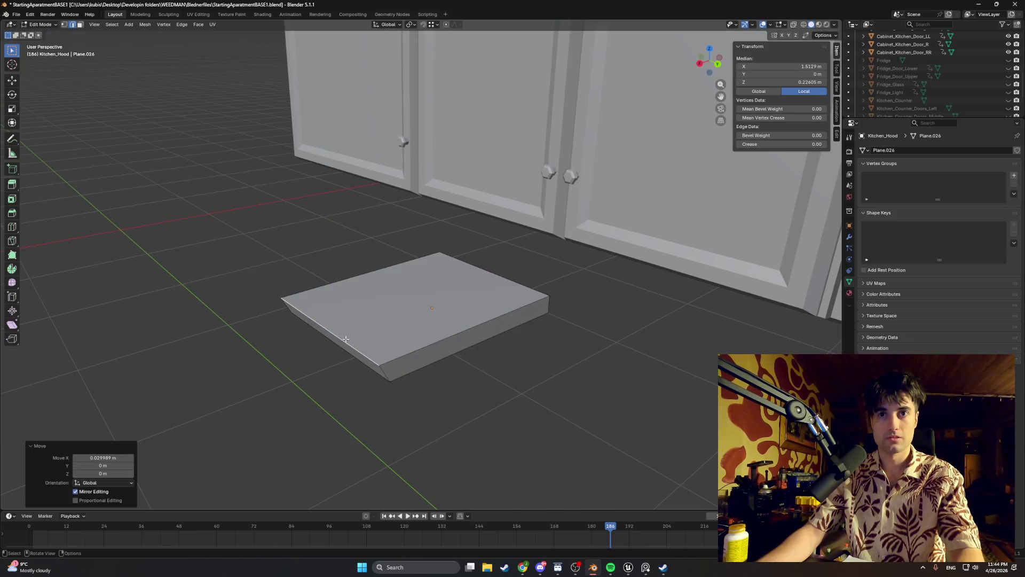
{"action": "left_click", "coordinate": [389, 331]}
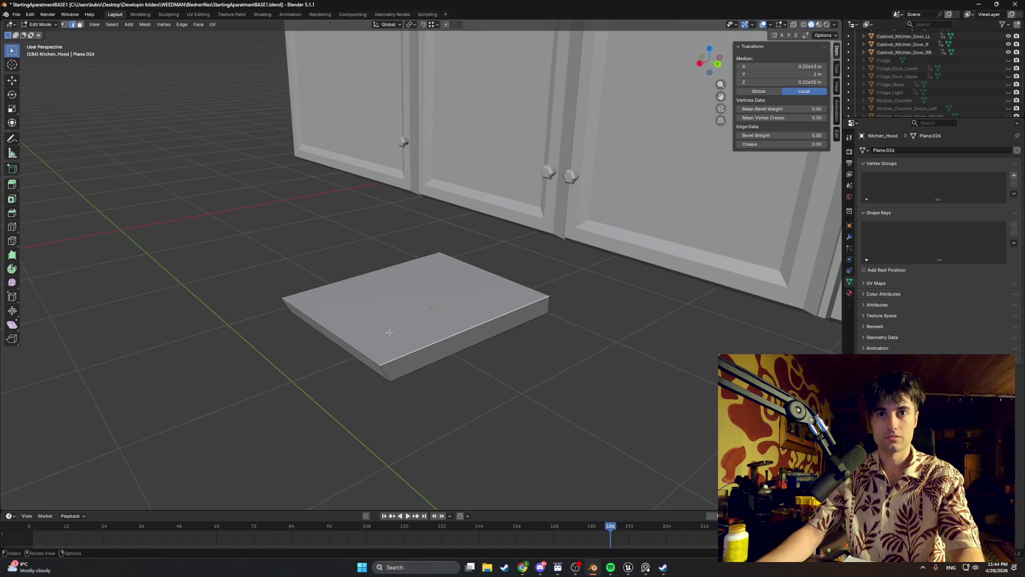
{"action": "key", "text": "ctrl+z"}
{"action": "mouse_move", "coordinate": [387, 336]}
{"action": "middle_mouse_down"}
{"action": "mouse_move", "coordinate": [405, 314]}
{"action": "mouse_move", "coordinate": [389, 329]}
{"action": "middle_mouse_up"}
- Extrude a thin top layer, inset its face, and raise the inset slightly along Z
{"action": "key", "text": "3"}
{"action": "left_click", "coordinate": [389, 327]}
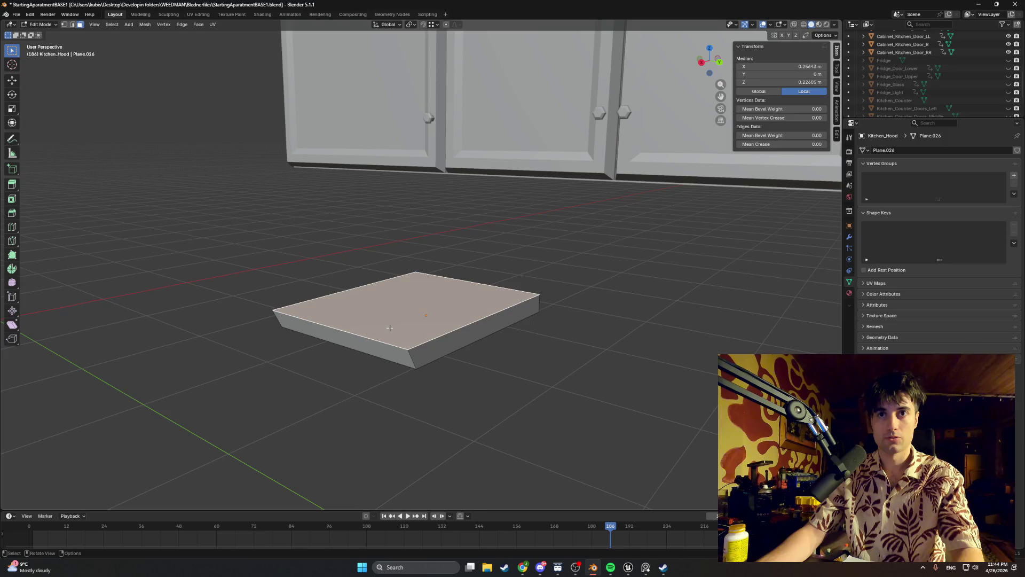
{"action": "key", "text": "e"}
{"action": "left_click", "coordinate": [383, 322]}
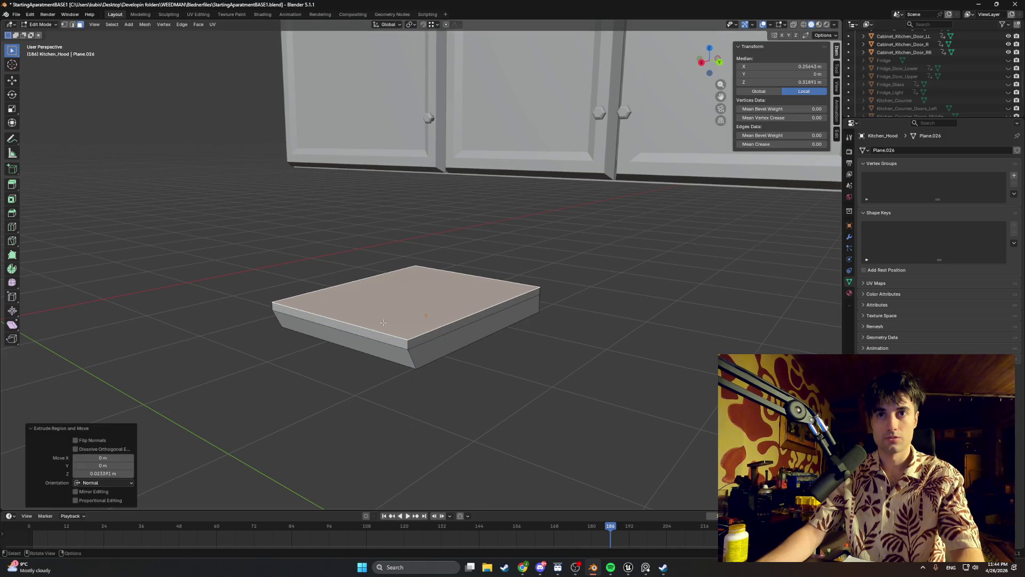
{"action": "middle_click_drag", "start_coordinate": [400, 318], "coordinate": [419, 317]}
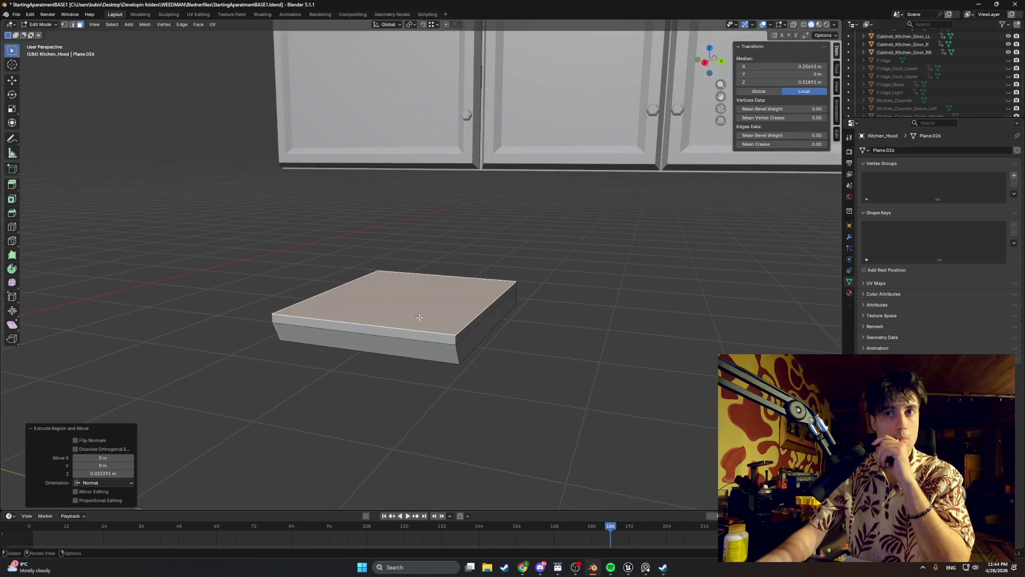
{"action": "key", "text": "i"}
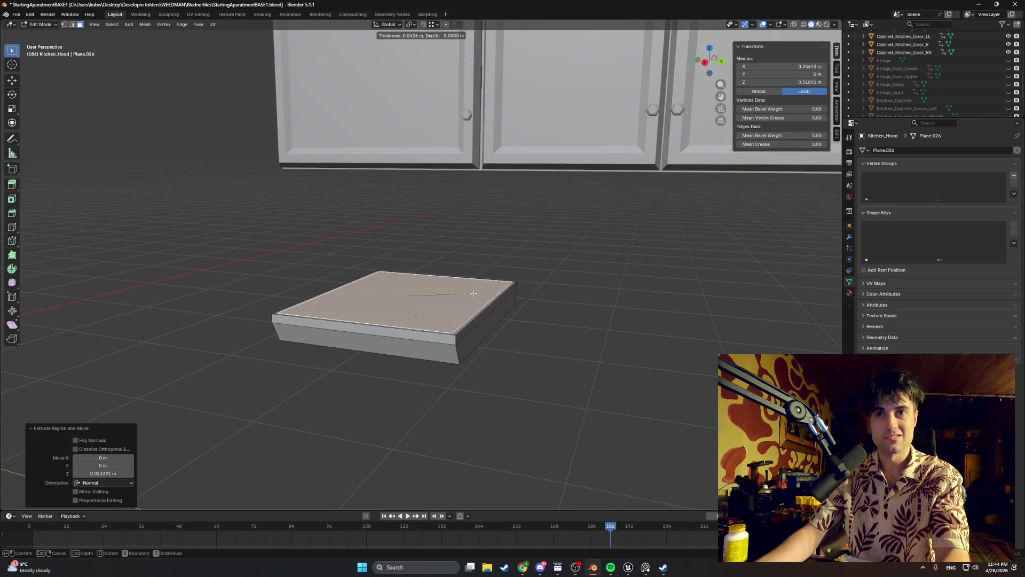
{"action": "left_click", "coordinate": [473, 293]}
{"action": "key", "text": "g"}
{"action": "key", "text": "z"}
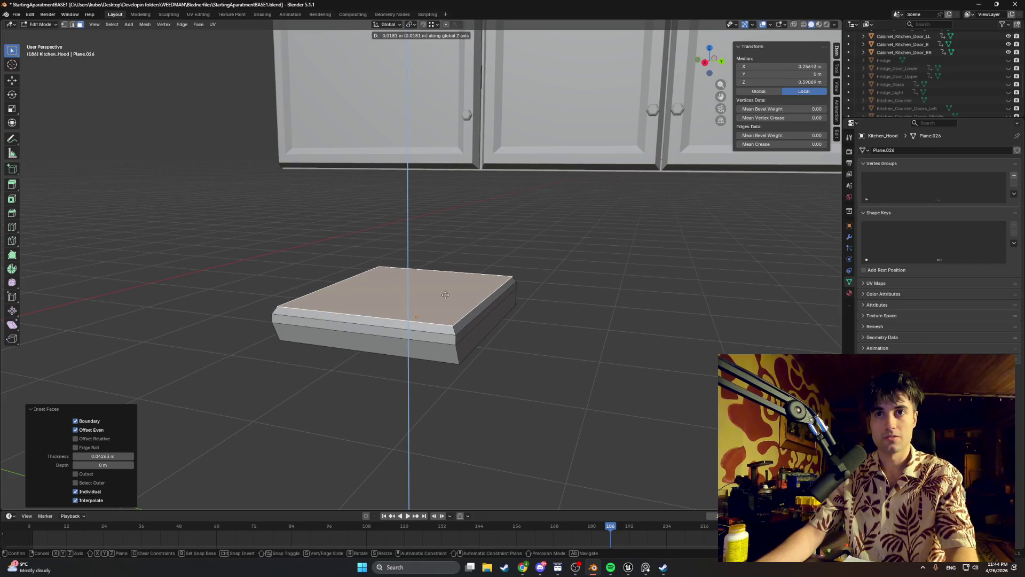
{"action": "left_click", "coordinate": [446, 295]}
{"action": "middle_click_drag", "start_coordinate": [445, 294], "coordinate": [395, 305]}
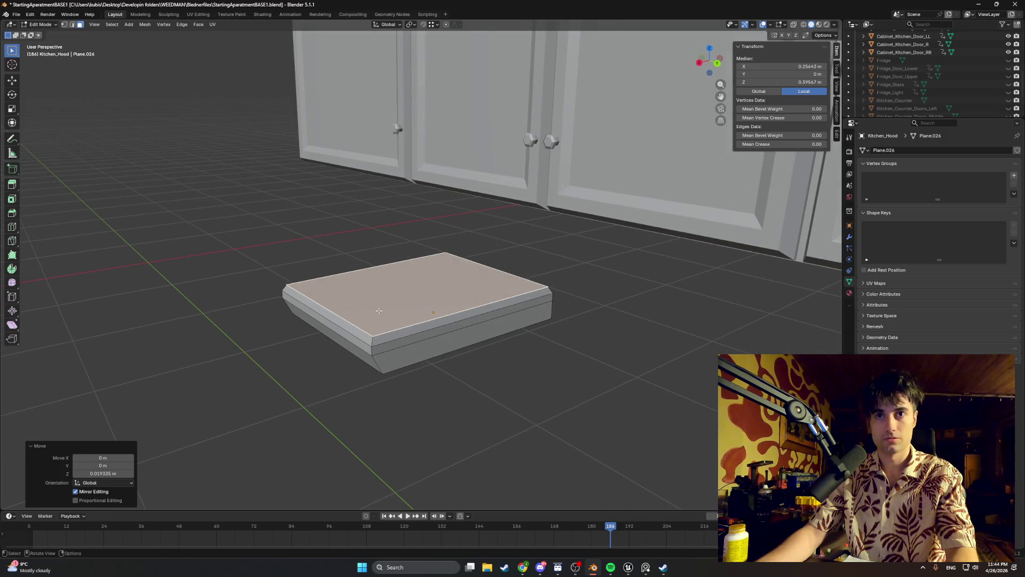
- Extrude the top face upward and scale it down to about 0.687
{"action": "key", "text": "e"}
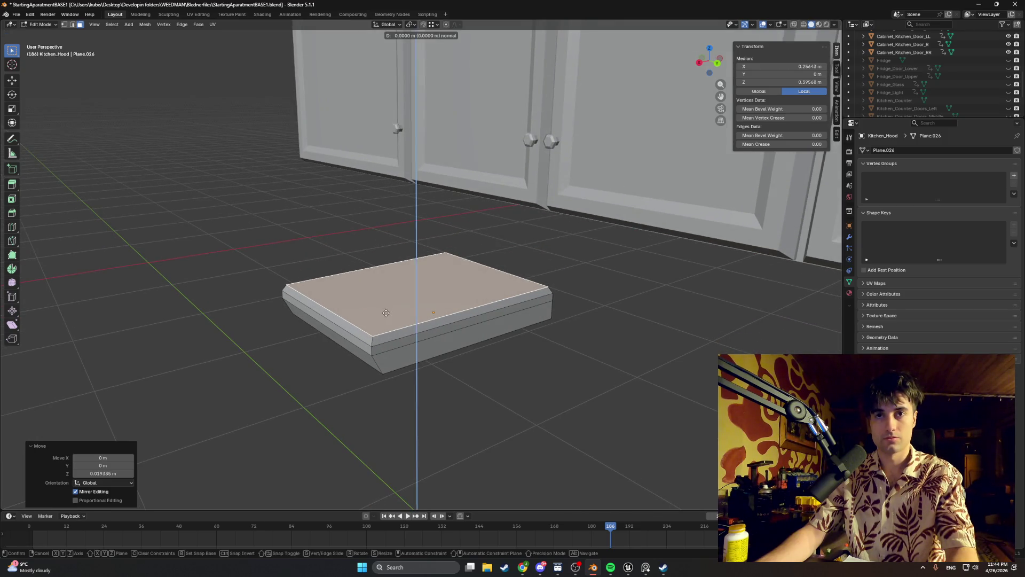
{"action": "left_click", "coordinate": [395, 289]}
{"action": "key", "text": "s"}
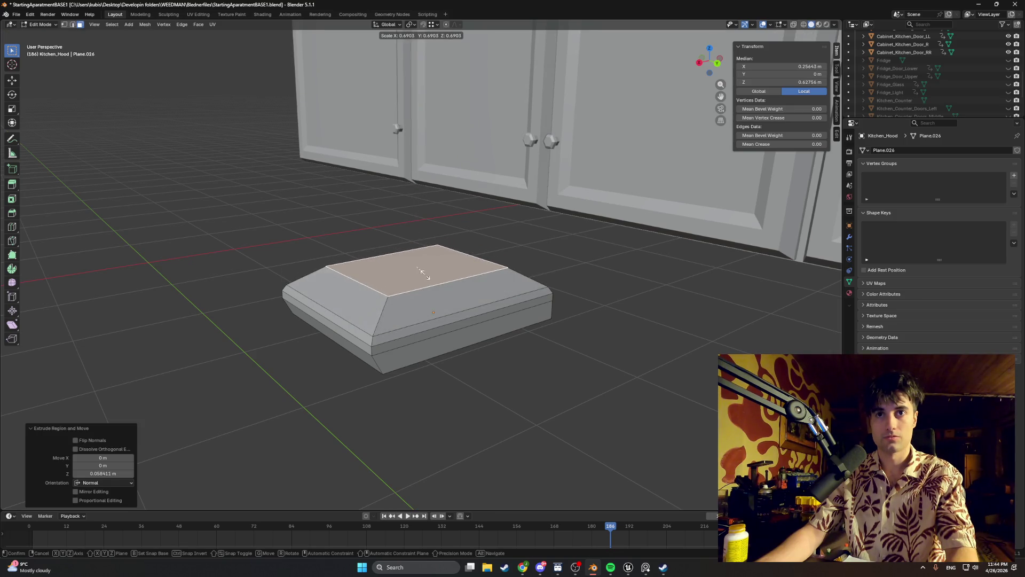
{"action": "left_click", "coordinate": [424, 272]}
{"action": "mouse_move", "coordinate": [424, 272]}
{"action": "middle_mouse_down"}
{"action": "mouse_move", "coordinate": [449, 258]}
{"action": "mouse_move", "coordinate": [368, 268]}
{"action": "middle_mouse_up"}
- Slide a top edge of the hood along the X axis with fine adjustment
{"action": "left_click", "coordinate": [494, 280]}
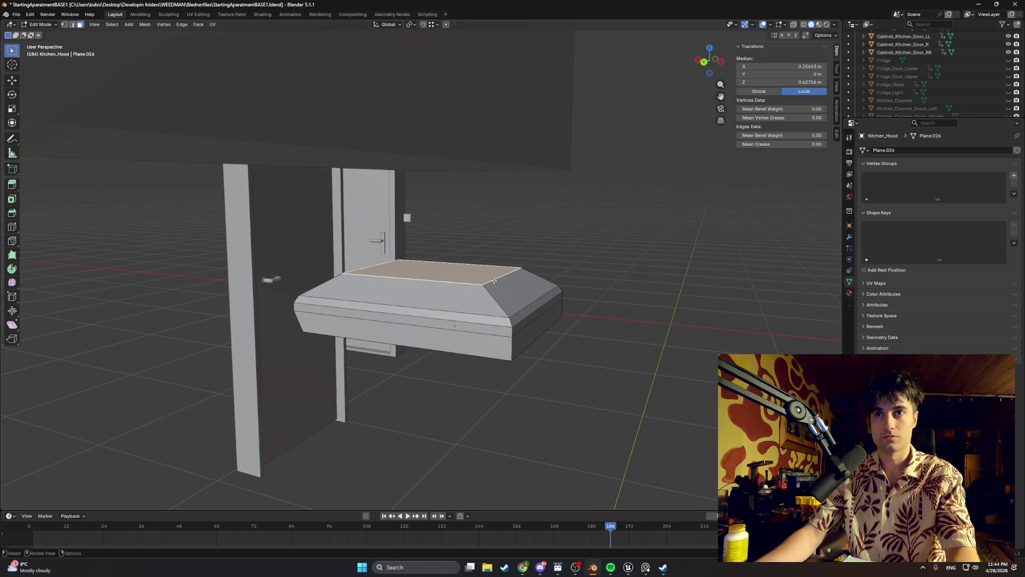
{"action": "left_click", "coordinate": [494, 280]}
{"action": "key", "text": "2"}
{"action": "left_click", "coordinate": [496, 280]}
{"action": "key", "text": "g"}
{"action": "key", "text": "x"}
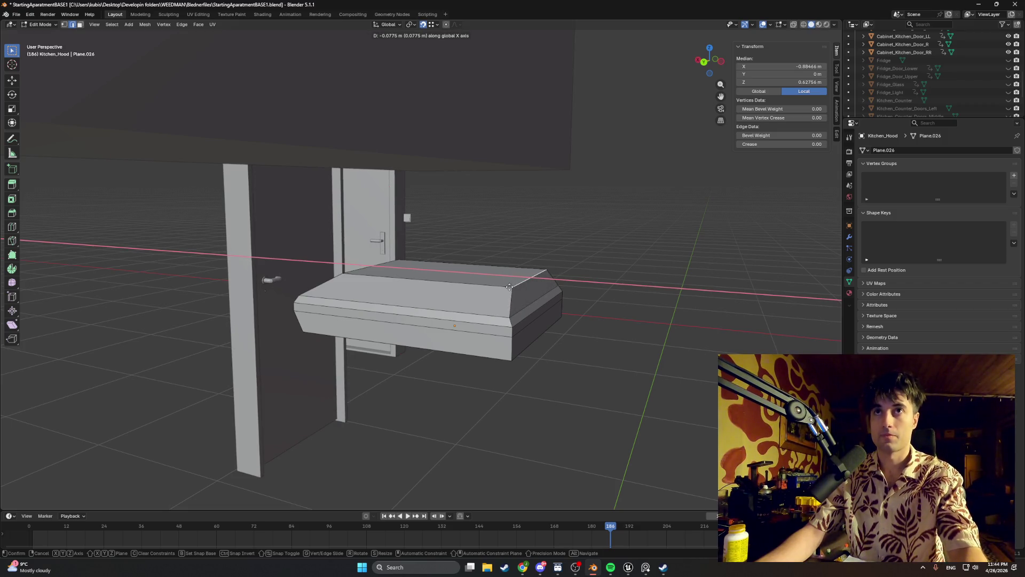
{"action": "key", "text": "ctrl"}
{"action": "left_click", "coordinate": [510, 313]}
{"action": "mouse_move", "coordinate": [510, 313]}
{"action": "middle_mouse_down"}
{"action": "mouse_move", "coordinate": [661, 299]}
{"action": "mouse_move", "coordinate": [555, 252]}
{"action": "mouse_move", "coordinate": [534, 296]}
{"action": "middle_mouse_up"}
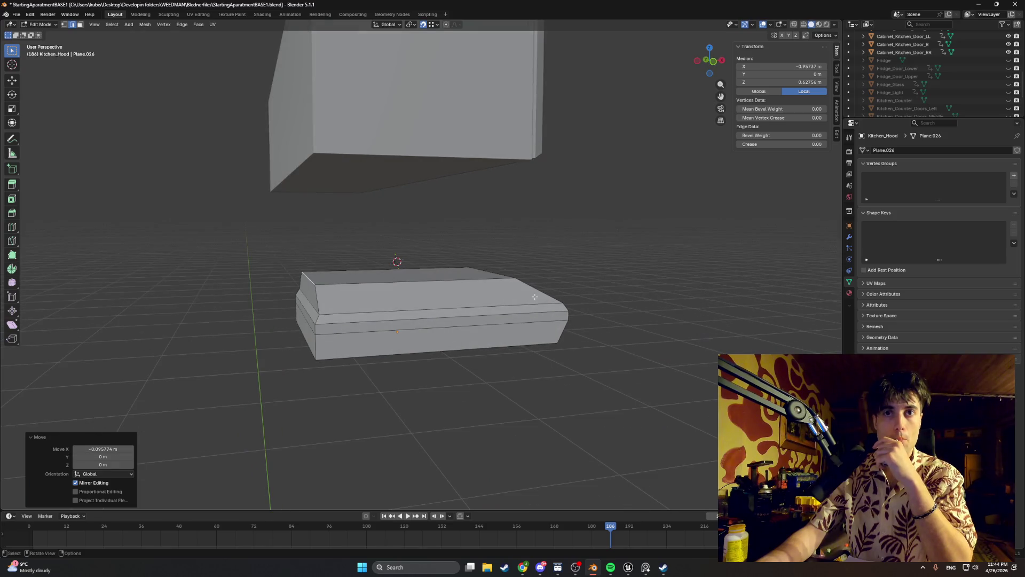
- Slide the small left bevel face along the X axis
{"action": "key", "text": "3"}
{"action": "left_click", "coordinate": [307, 307]}
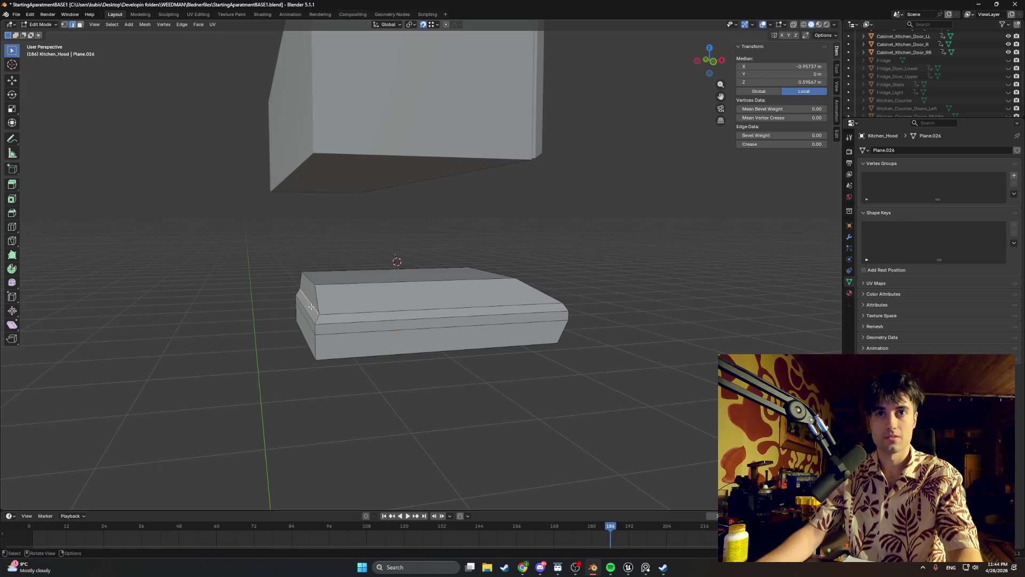
{"action": "key", "text": "g"}
{"action": "key", "text": "x"}
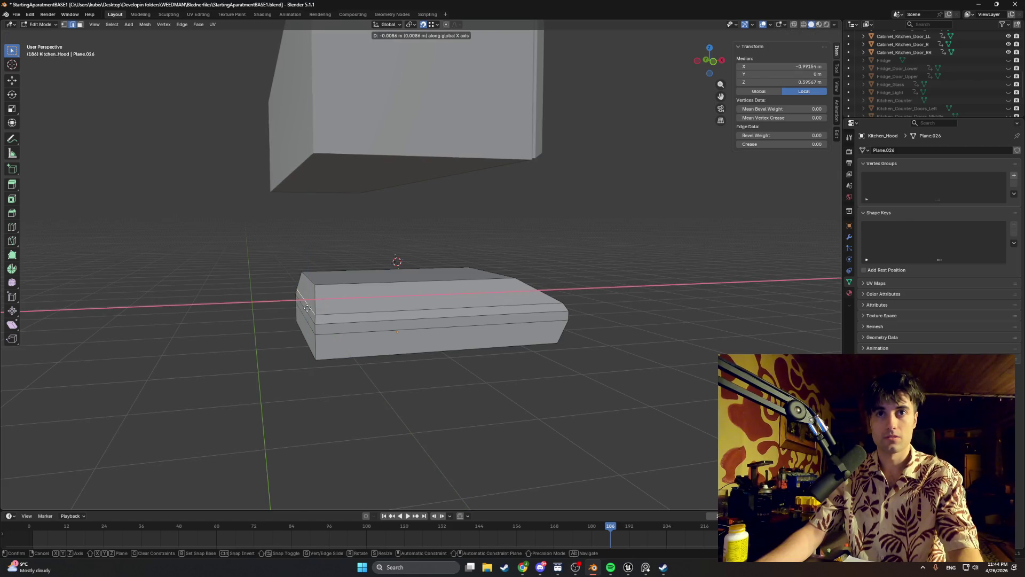
{"action": "left_click", "coordinate": [308, 311]}
{"action": "mouse_move", "coordinate": [308, 311]}
{"action": "middle_mouse_down"}
{"action": "mouse_move", "coordinate": [309, 300]}
{"action": "mouse_move", "coordinate": [168, 302]}
{"action": "mouse_move", "coordinate": [309, 288]}
{"action": "mouse_move", "coordinate": [350, 299]}
{"action": "mouse_move", "coordinate": [347, 274]}
{"action": "middle_mouse_up"}
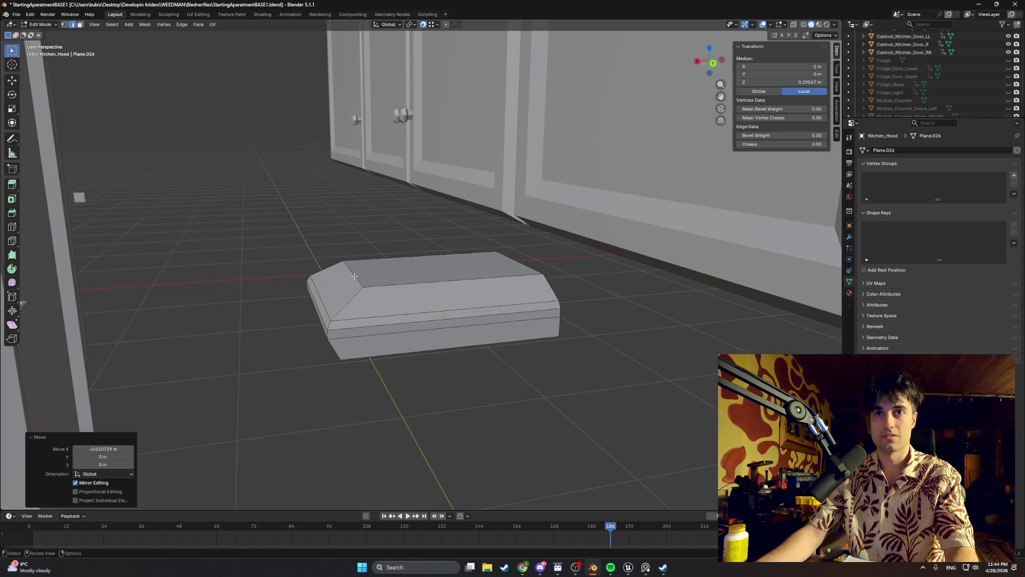
- Slide the opposite-side geometry along X, then select the block's top face
{"action": "left_click", "coordinate": [353, 276]}
{"action": "key", "text": "g"}
{"action": "key", "text": "x"}
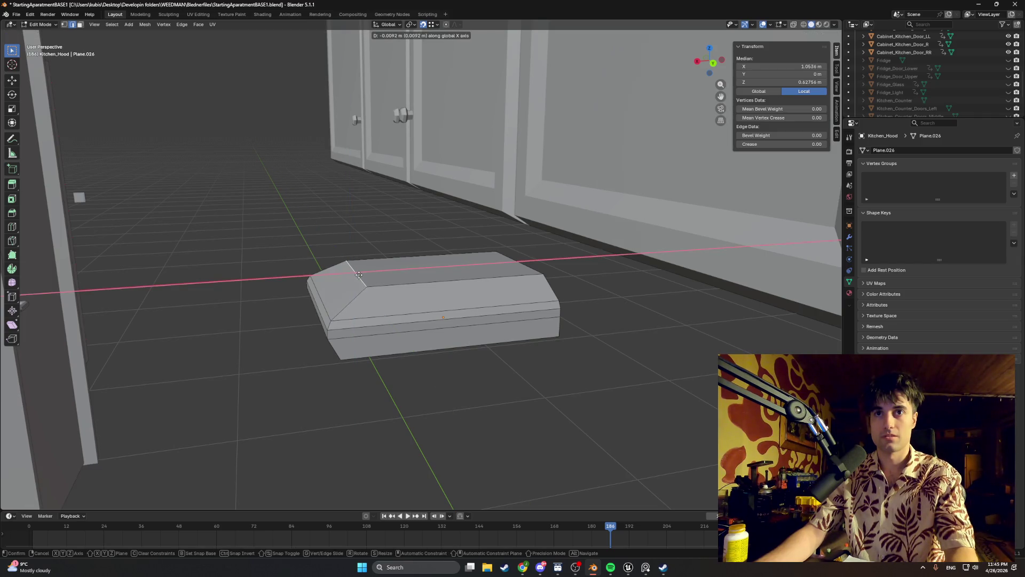
{"action": "left_click", "coordinate": [362, 274]}
{"action": "mouse_move", "coordinate": [362, 275]}
{"action": "middle_mouse_down"}
{"action": "mouse_move", "coordinate": [414, 271]}
{"action": "mouse_move", "coordinate": [419, 261]}
{"action": "middle_mouse_up"}
{"action": "key", "text": "3"}
{"action": "left_click", "coordinate": [405, 273]}
- Try extruding the top face upward, then cancel the extrusions
{"action": "key", "text": "e"}
{"action": "right_click", "coordinate": [420, 265]}
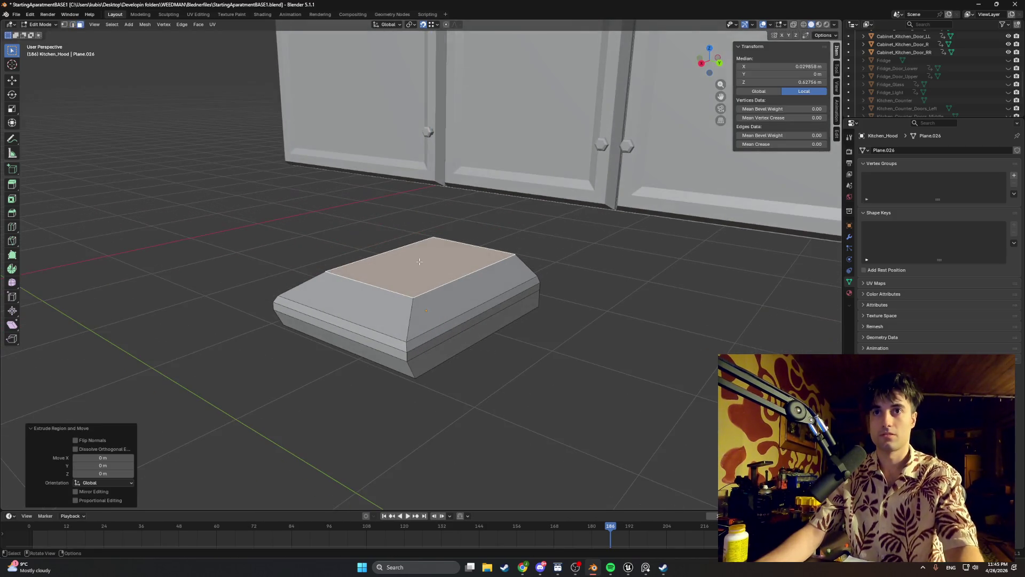
{"action": "key", "text": "ctrl+z"}
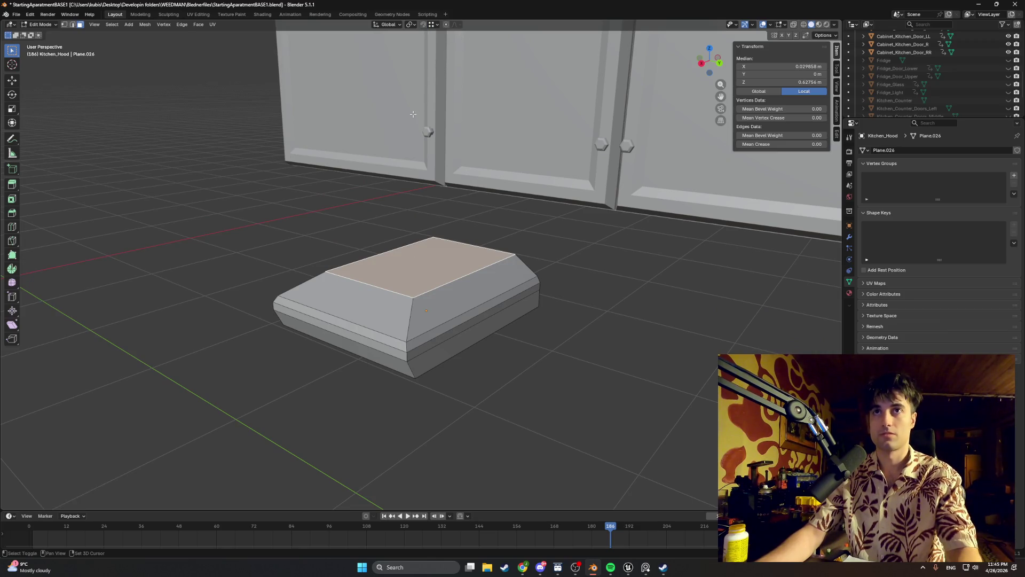
{"action": "key", "text": "e"}
{"action": "key", "text": "z"}
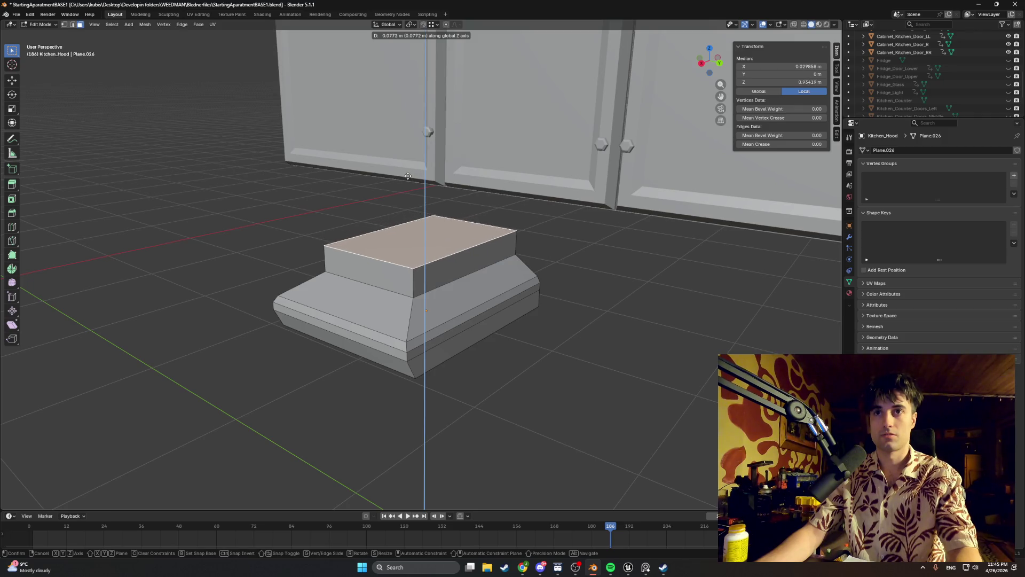
{"action": "key", "text": "Escape"}
- Try shifting top edges along X, then undo back to the whole top face
{"action": "key", "text": "2"}
{"action": "left_click", "coordinate": [403, 265]}
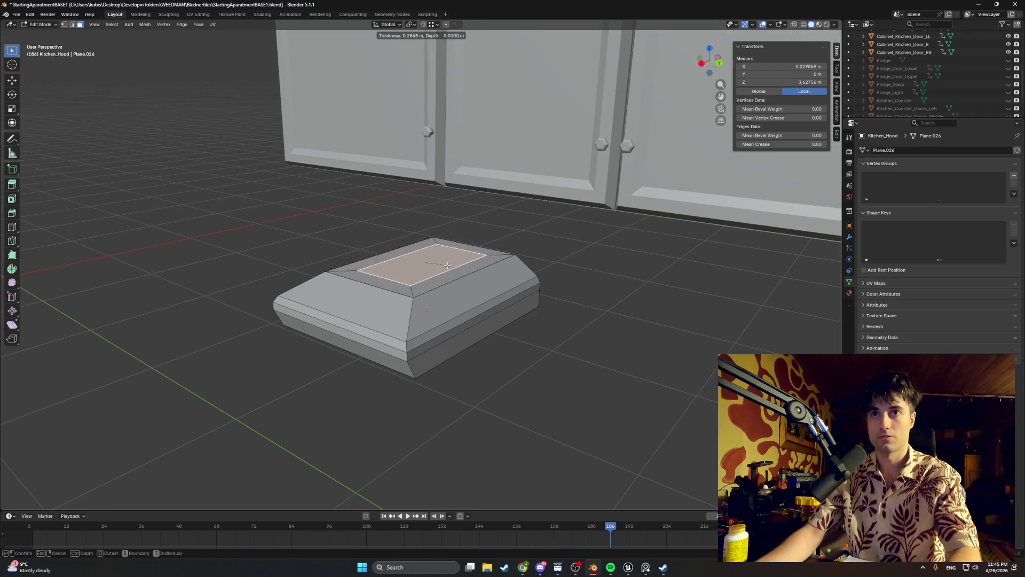
{"action": "key", "text": "g"}
{"action": "key", "text": "x"}
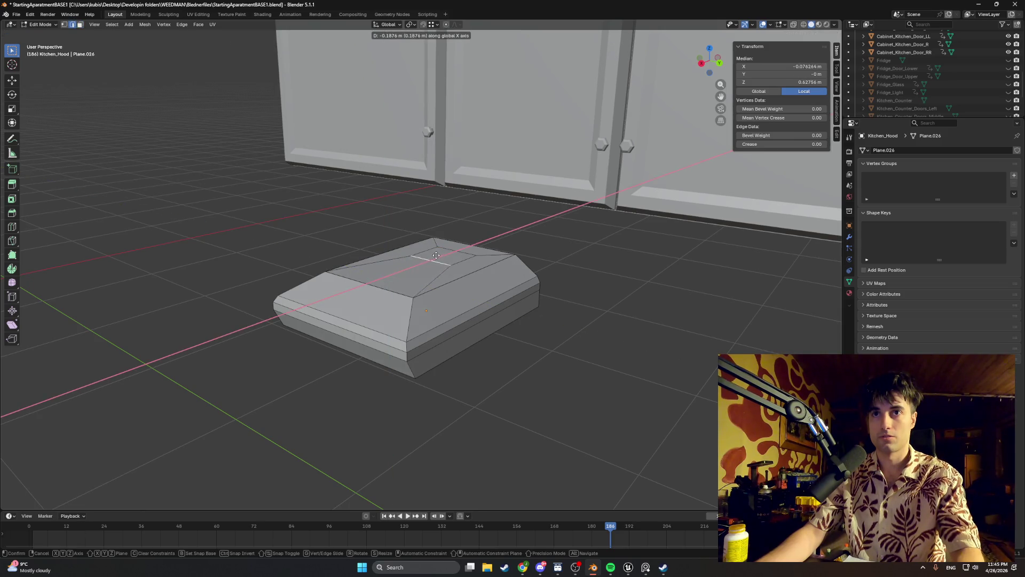
{"action": "left_click", "coordinate": [440, 253]}
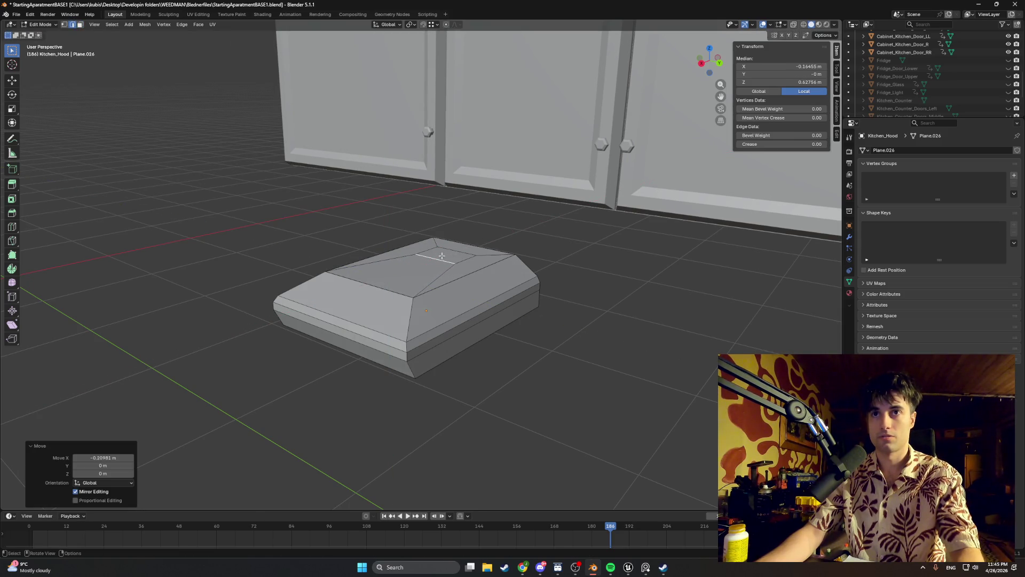
{"action": "key", "text": "g"}
{"action": "key", "text": "x"}
{"action": "left_click", "coordinate": [436, 259]}
{"action": "mouse_move", "coordinate": [437, 258]}
{"action": "middle_mouse_down"}
{"action": "mouse_move", "coordinate": [432, 251]}
{"action": "mouse_move", "coordinate": [506, 240]}
{"action": "mouse_move", "coordinate": [478, 253]}
{"action": "middle_mouse_up"}
{"action": "left_click", "coordinate": [400, 277]}
{"action": "key", "text": "ctrl+z"}
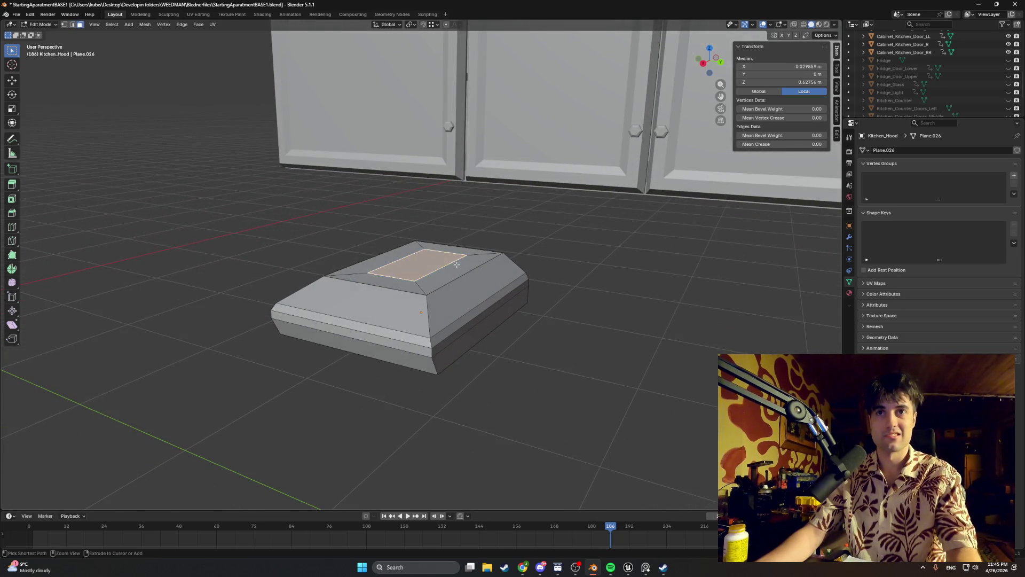
{"action": "key", "text": "ctrl+z"}
- Delete the hood's top face to leave it open, and return to Object Mode
{"action": "right_click", "coordinate": [398, 277]}
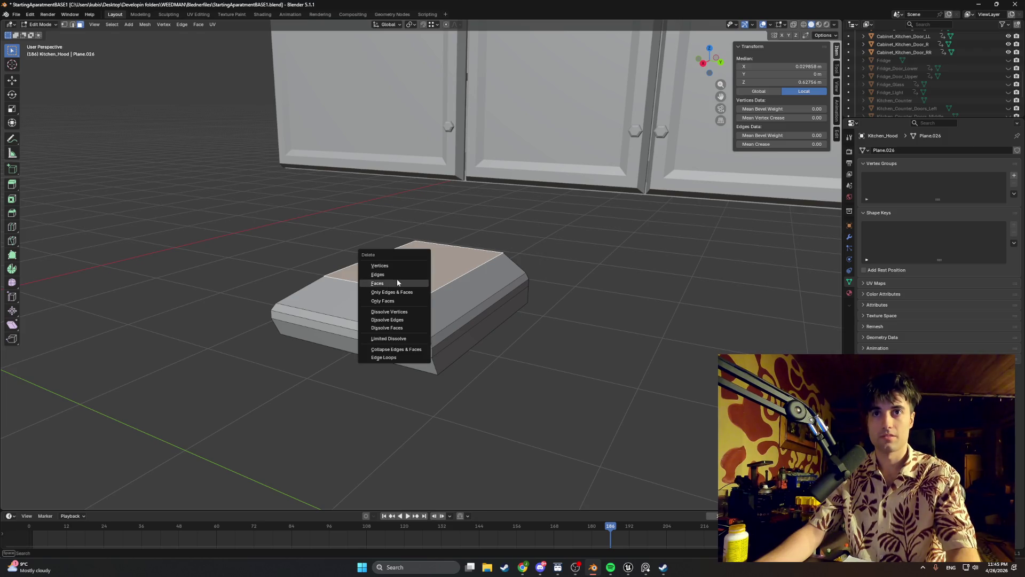
{"action": "left_click", "coordinate": [397, 279]}
{"action": "mouse_move", "coordinate": [402, 279]}
{"action": "middle_mouse_down"}
{"action": "mouse_move", "coordinate": [469, 254]}
{"action": "mouse_move", "coordinate": [446, 258]}
{"action": "middle_mouse_up"}
{"action": "key", "text": "Tab"}
{"action": "key", "text": "g"}
{"action": "key", "text": "z"}
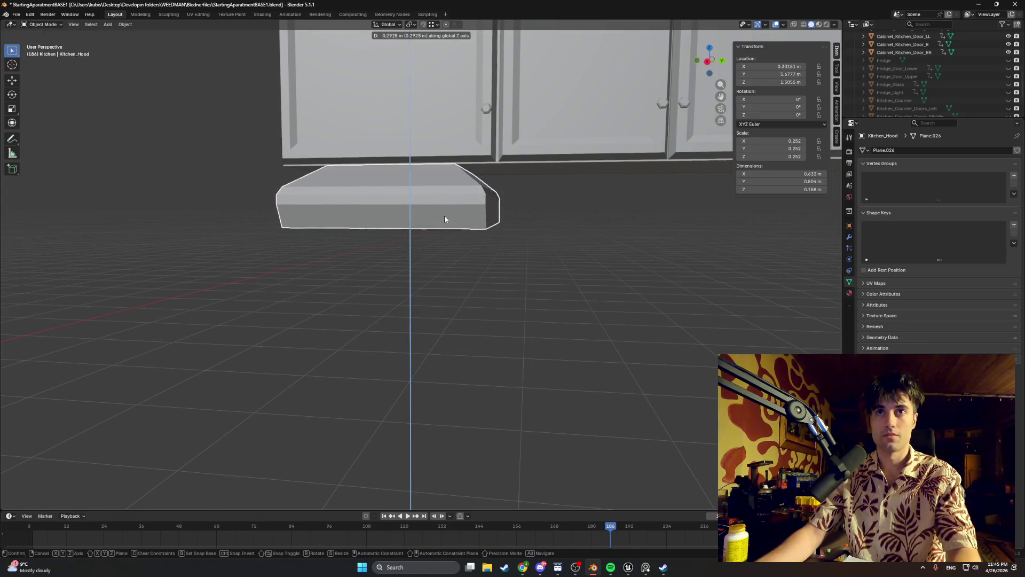
- Raise the hood 0.29247 m under the cabinets, then select its bottom face in Edit Mode
{"action": "left_click", "coordinate": [459, 230]}
{"action": "mouse_move", "coordinate": [459, 230]}
{"action": "middle_mouse_down"}
{"action": "mouse_move", "coordinate": [485, 225]}
{"action": "mouse_move", "coordinate": [492, 235]}
{"action": "mouse_move", "coordinate": [427, 232]}
{"action": "mouse_move", "coordinate": [519, 231]}
{"action": "mouse_move", "coordinate": [453, 236]}
{"action": "mouse_move", "coordinate": [443, 229]}
{"action": "mouse_move", "coordinate": [450, 211]}
{"action": "mouse_move", "coordinate": [432, 231]}
{"action": "middle_mouse_up"}
{"action": "scroll", "coordinate": [451, 232], "scroll_direction": "down", "scroll_amount": 5}
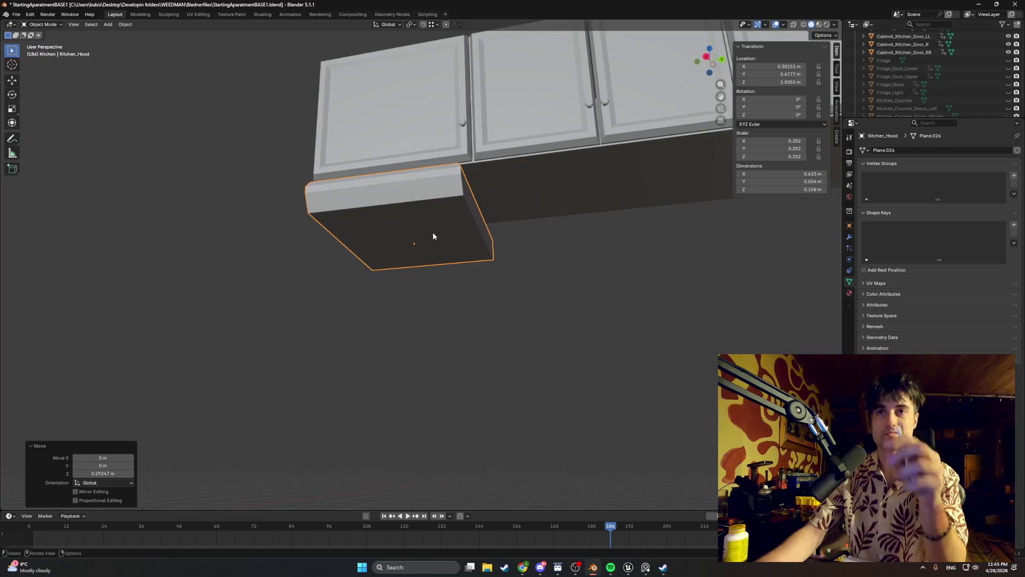
{"action": "scroll", "coordinate": [425, 233], "scroll_direction": "up", "scroll_amount": 4}
{"action": "key", "text": "Tab"}
{"action": "left_click", "coordinate": [429, 199]}
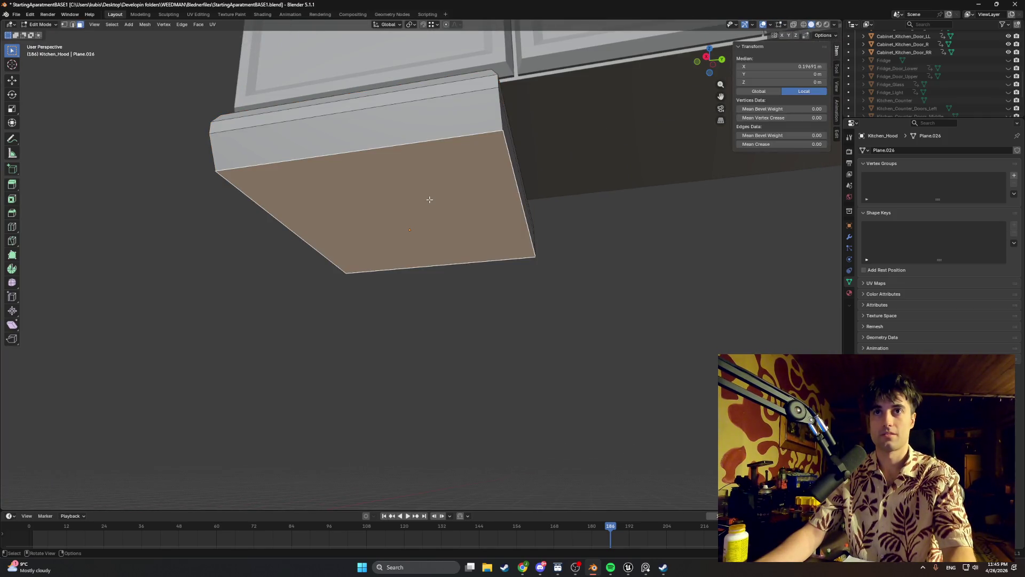
- Inset the hood's bottom face and extrude the inner panel with an axis-constrained move
{"action": "key", "text": "i"}
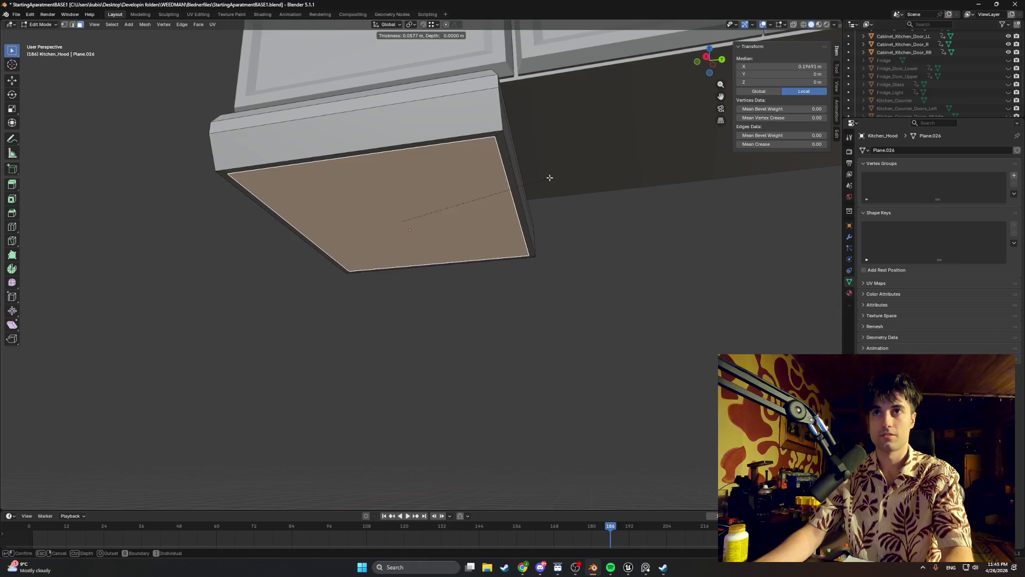
{"action": "left_click", "coordinate": [546, 178]}
{"action": "key", "text": "e"}
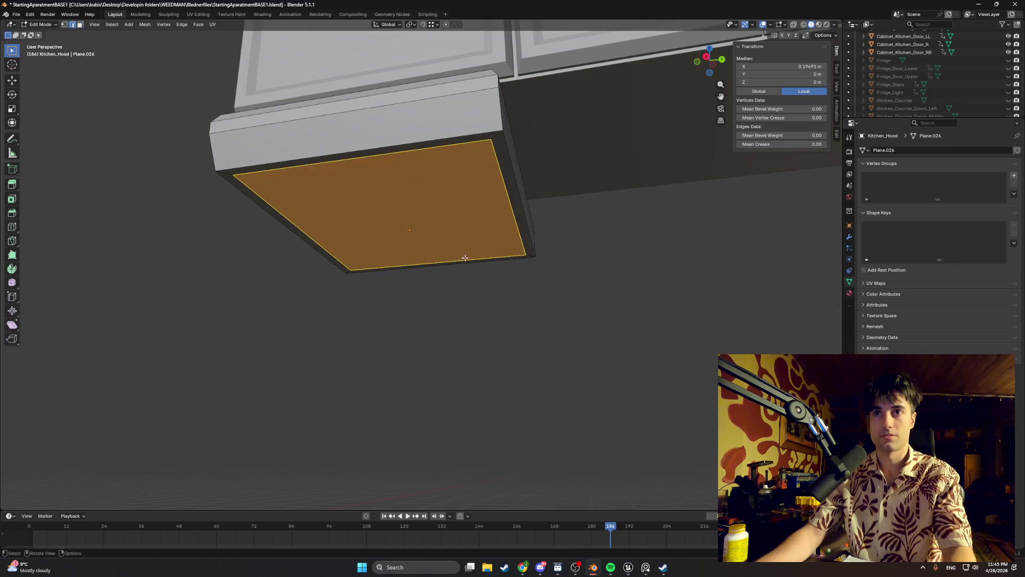
{"action": "key", "text": "z"}
{"action": "key", "text": "y"}
{"action": "key", "text": "x"}
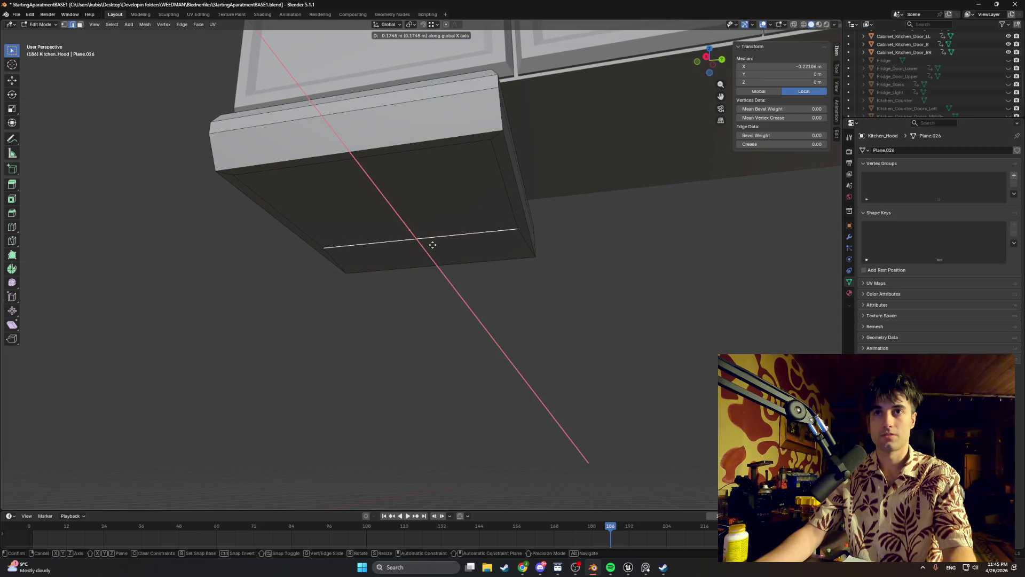
{"action": "left_click", "coordinate": [431, 248]}
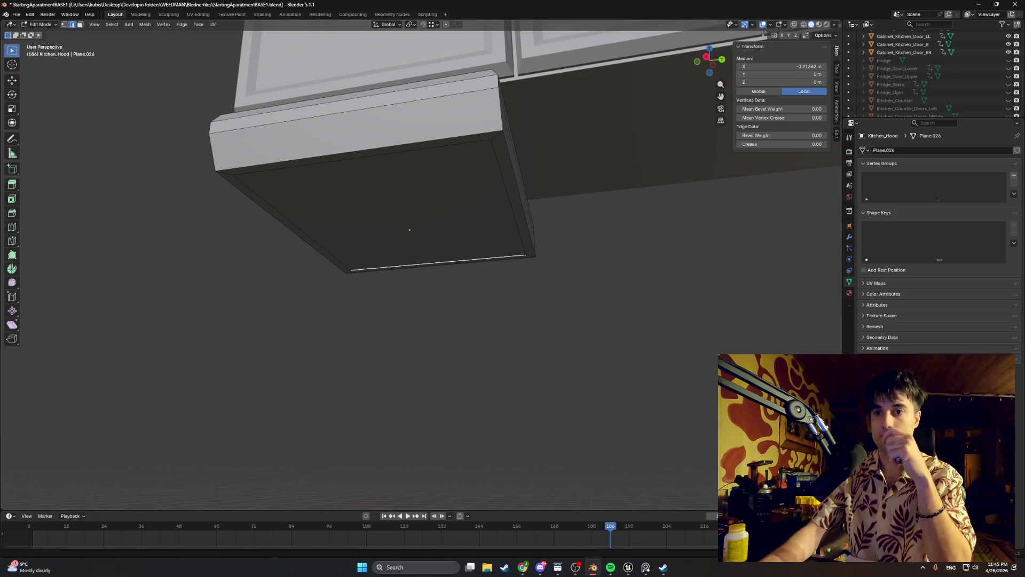
{"action": "mouse_move", "coordinate": [520, 565]}
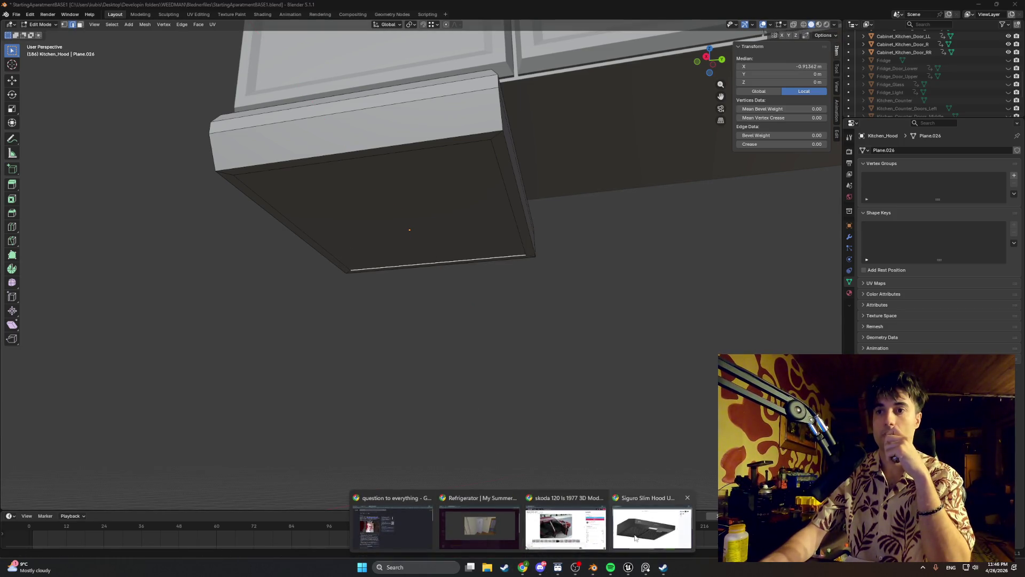
{"action": "left_click", "coordinate": [619, 516]}
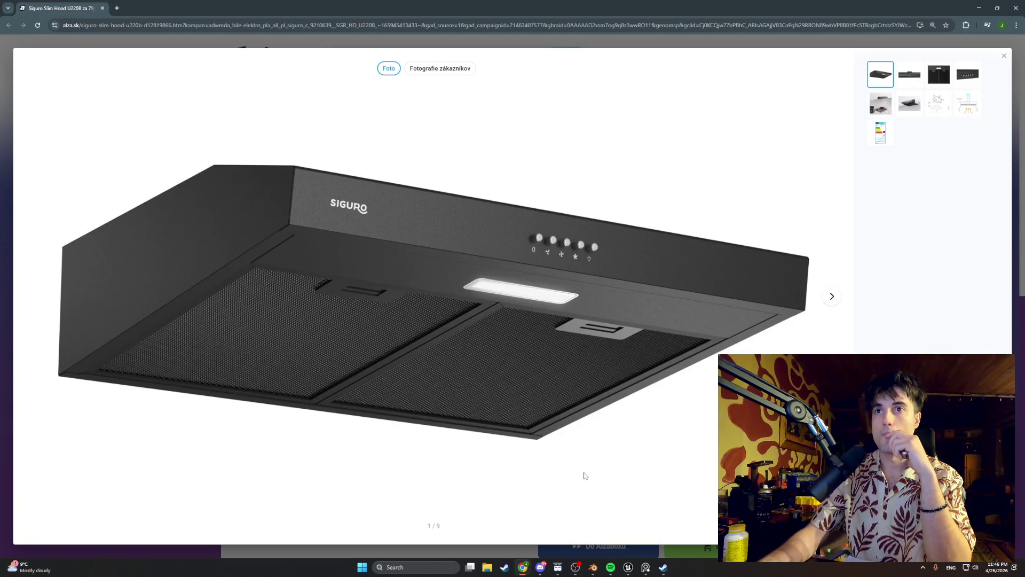
{"action": "left_click", "coordinate": [1005, 55]}
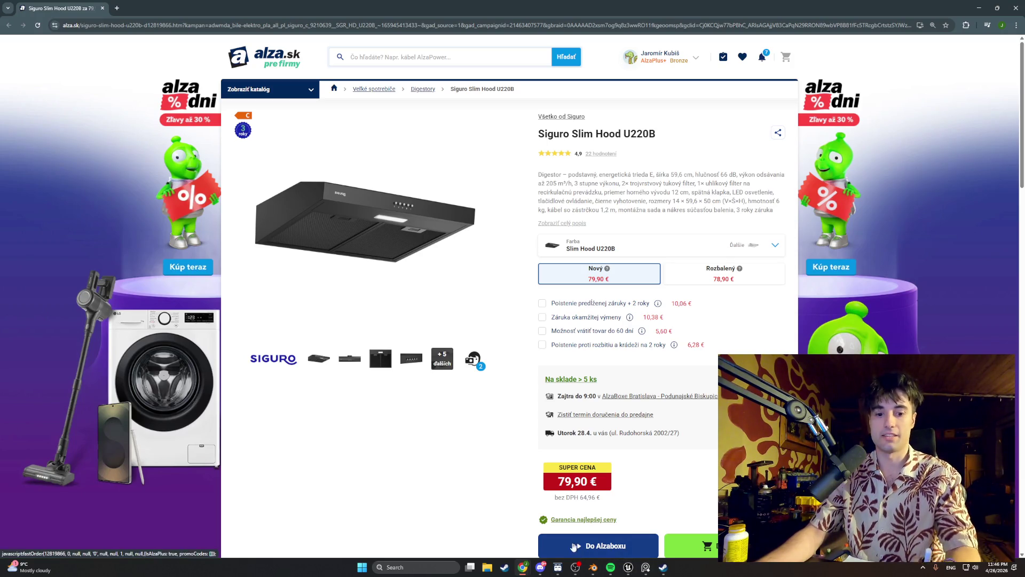
{"action": "mouse_move", "coordinate": [594, 568]}
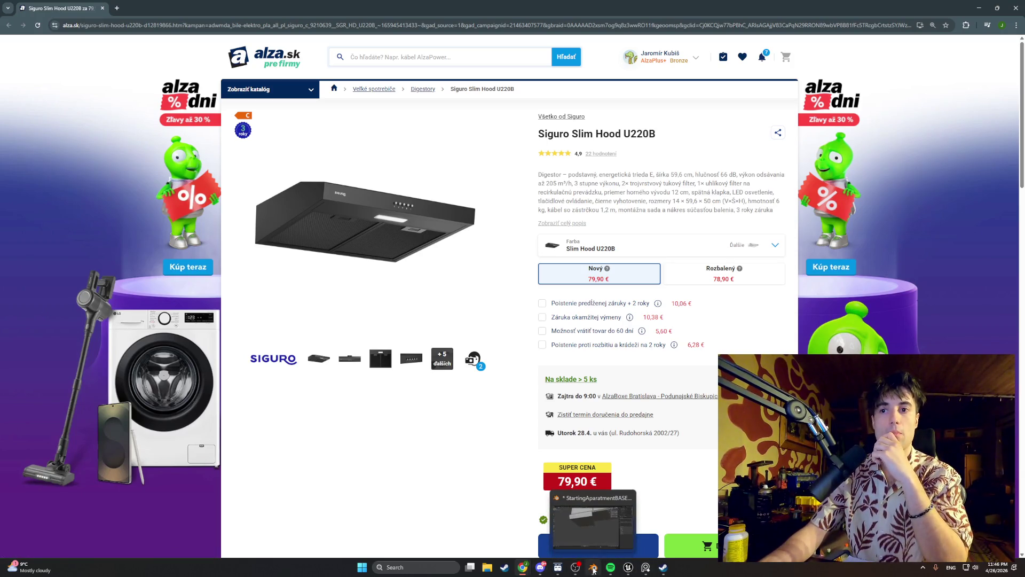
{"action": "left_click", "coordinate": [578, 544]}
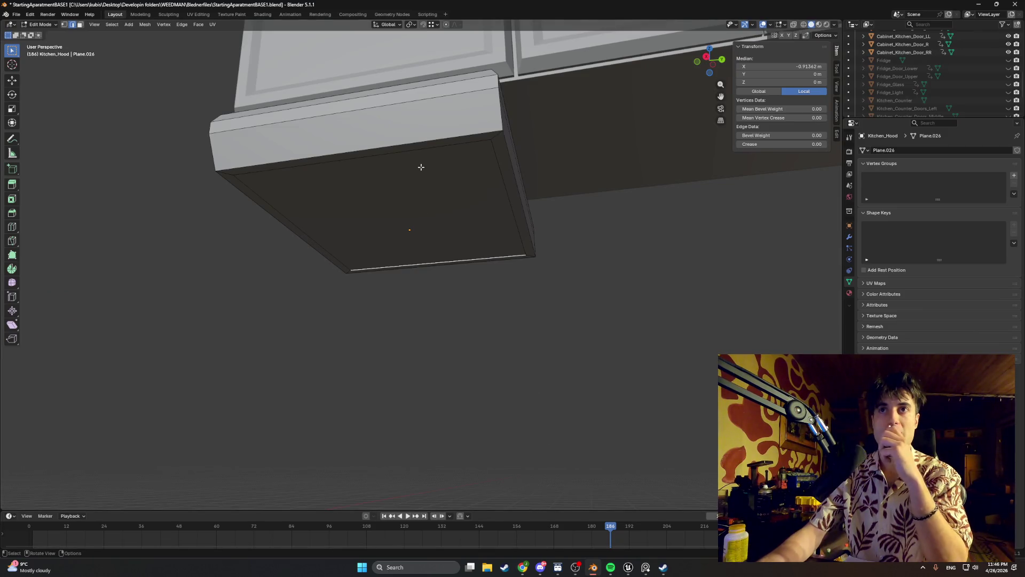
- Move the underside's diagonal edge −0.10045 m along X, then deselect it
{"action": "middle_click_drag", "start_coordinate": [420, 167], "coordinate": [396, 168]}
{"action": "key", "text": "g"}
{"action": "key", "text": "x"}
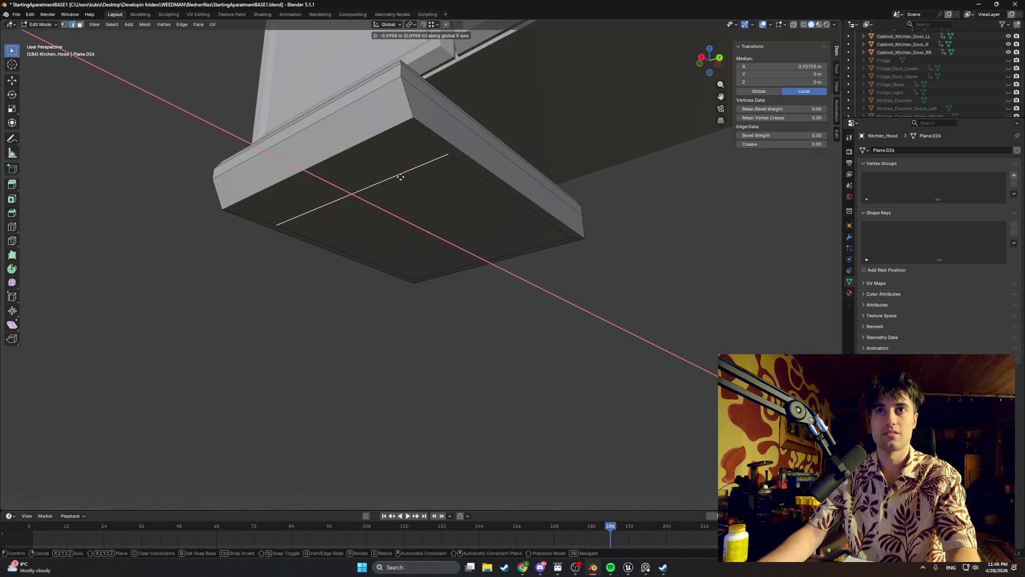
{"action": "left_click", "coordinate": [400, 180]}
{"action": "mouse_move", "coordinate": [401, 180]}
{"action": "middle_mouse_down"}
{"action": "mouse_move", "coordinate": [361, 191]}
{"action": "mouse_move", "coordinate": [370, 190]}
{"action": "middle_mouse_up"}
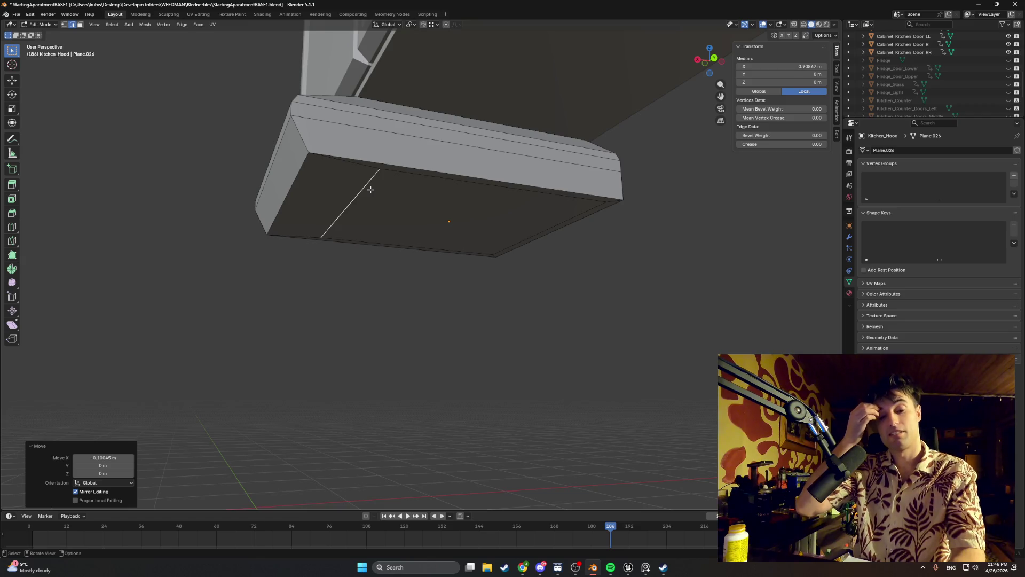
{"action": "scroll", "coordinate": [334, 186], "scroll_direction": "up", "scroll_amount": 2}
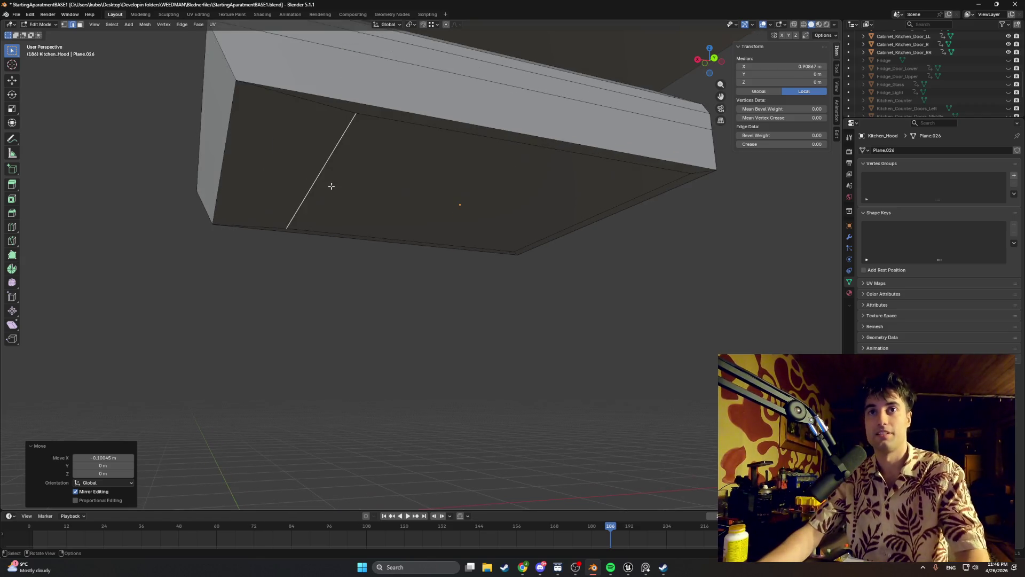
{"action": "middle_click_drag", "start_coordinate": [324, 187], "coordinate": [419, 237], "text": "shift"}
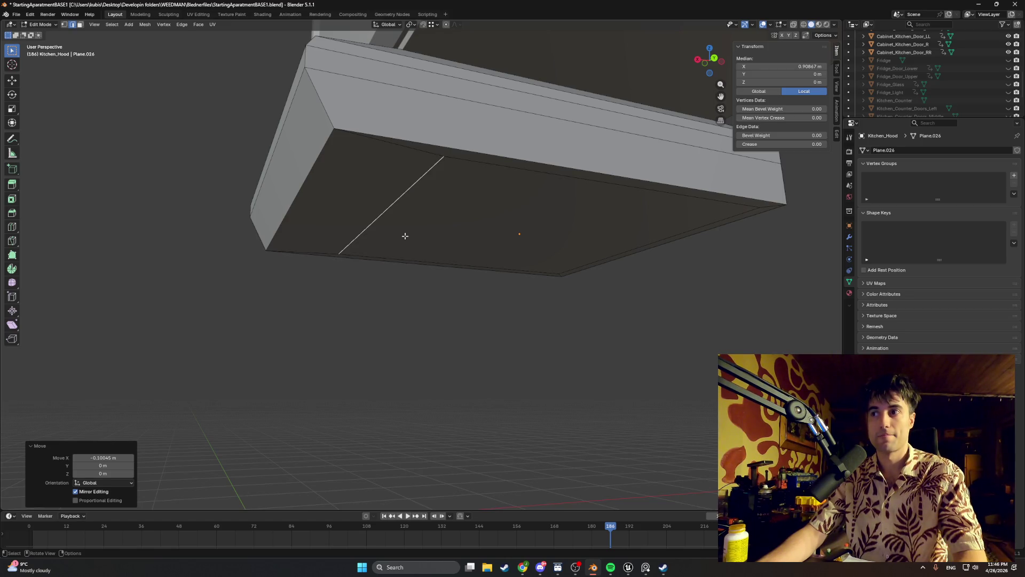
{"action": "left_click", "coordinate": [340, 191]}
{"action": "middle_click_drag", "start_coordinate": [339, 192], "coordinate": [394, 207]}
{"action": "mouse_move", "coordinate": [522, 566]}
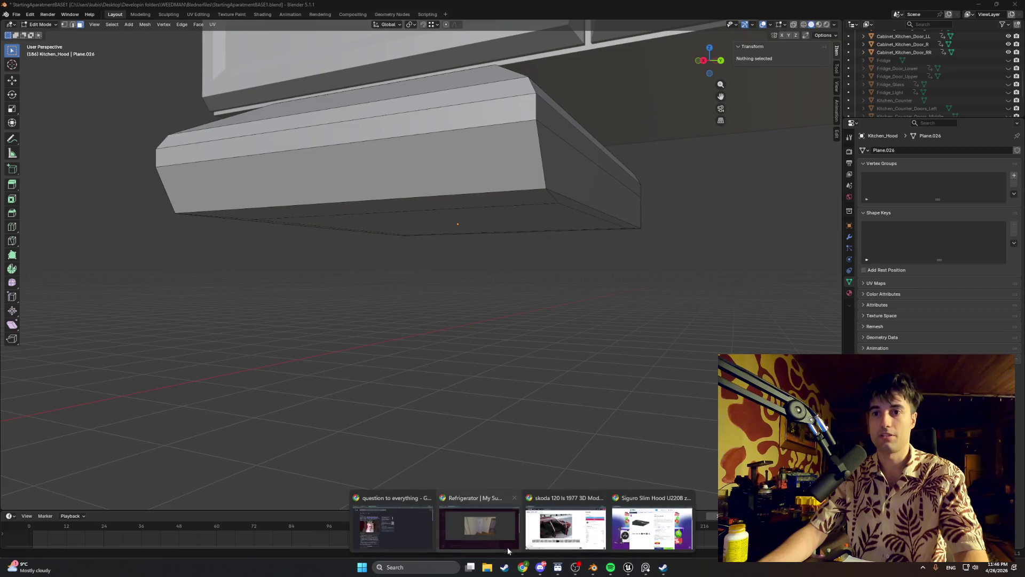
{"action": "left_click", "coordinate": [566, 520]}
{"action": "left_click", "coordinate": [978, 8]}
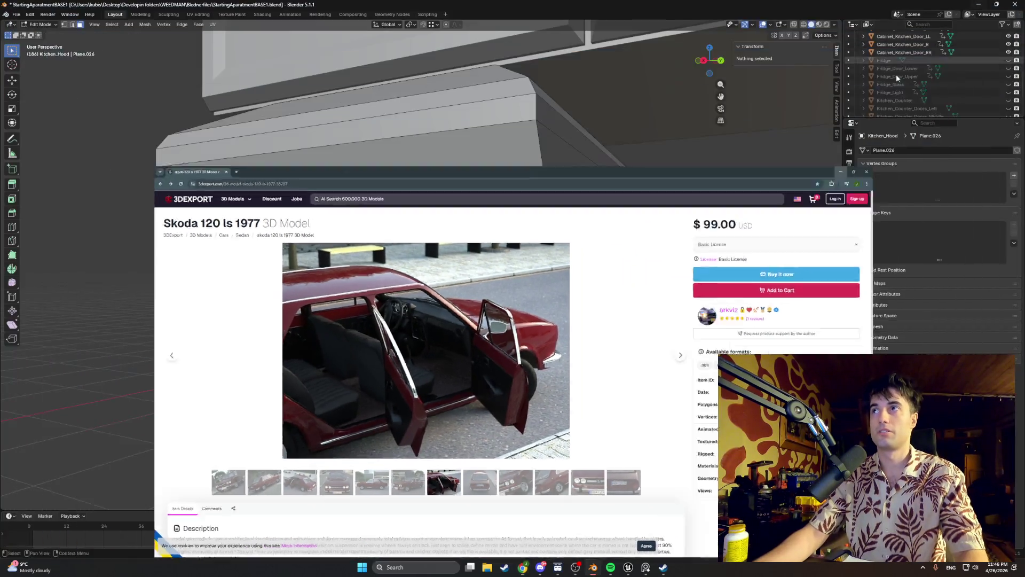
{"action": "mouse_move", "coordinate": [522, 566]}
{"action": "left_click", "coordinate": [651, 526]}
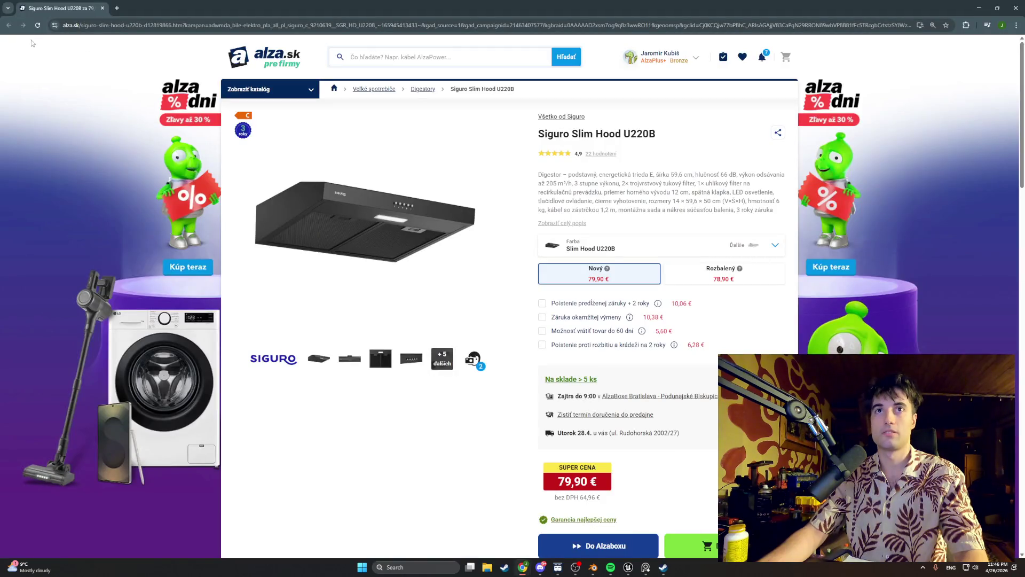
{"action": "left_click", "coordinate": [979, 8]}
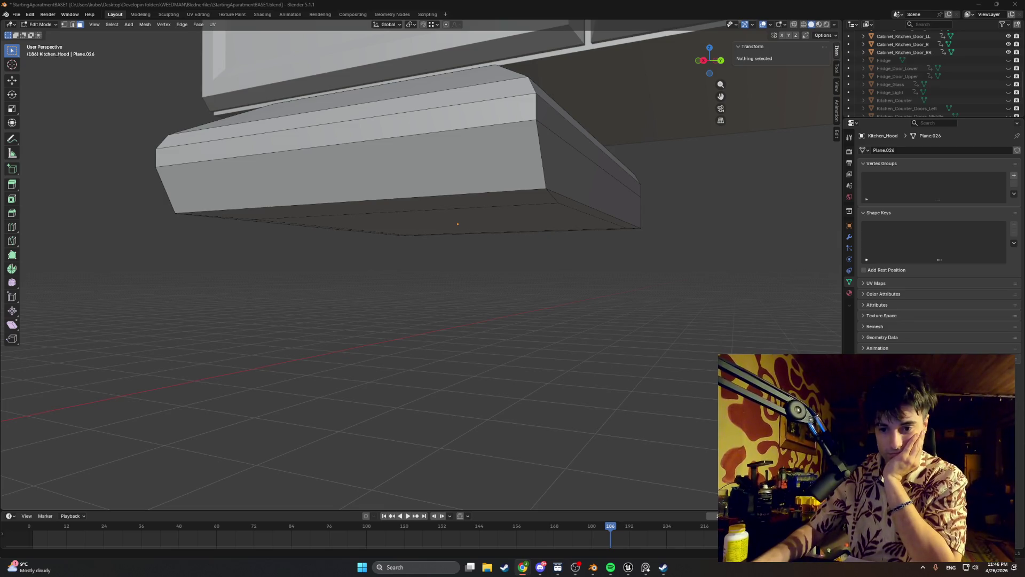
{"action": "left_click", "coordinate": [522, 567]}
{"action": "left_click_drag", "start_coordinate": [466, 80], "coordinate": [414, 74]}
{"action": "scroll", "coordinate": [439, 158], "scroll_direction": "down", "scroll_amount": 5}
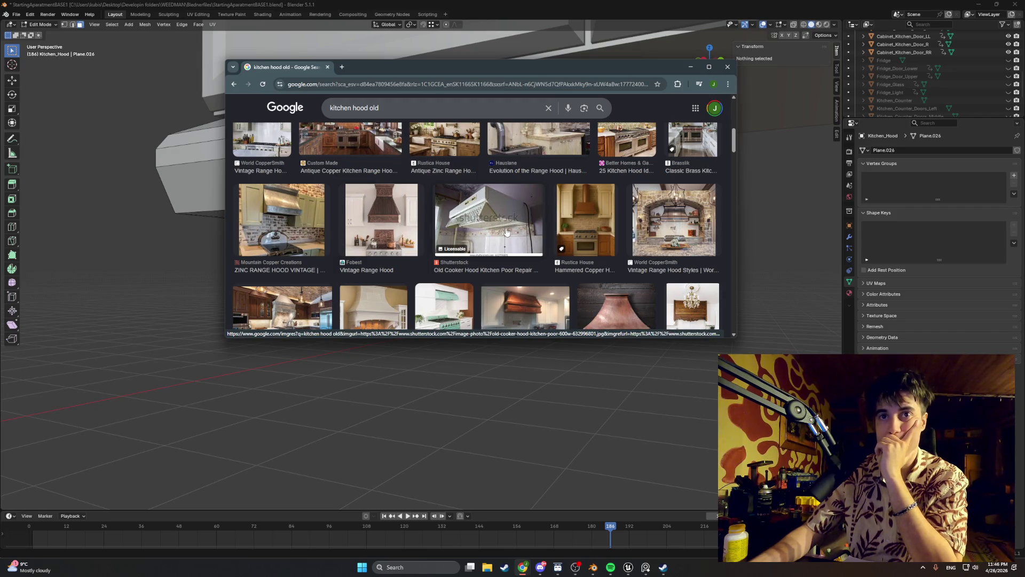
{"action": "left_click", "coordinate": [727, 66]}
{"action": "mouse_move", "coordinate": [727, 66]}
{"action": "middle_mouse_down"}
{"action": "mouse_move", "coordinate": [648, 103]}
{"action": "mouse_move", "coordinate": [452, 153]}
{"action": "mouse_move", "coordinate": [414, 151]}
{"action": "middle_mouse_up"}
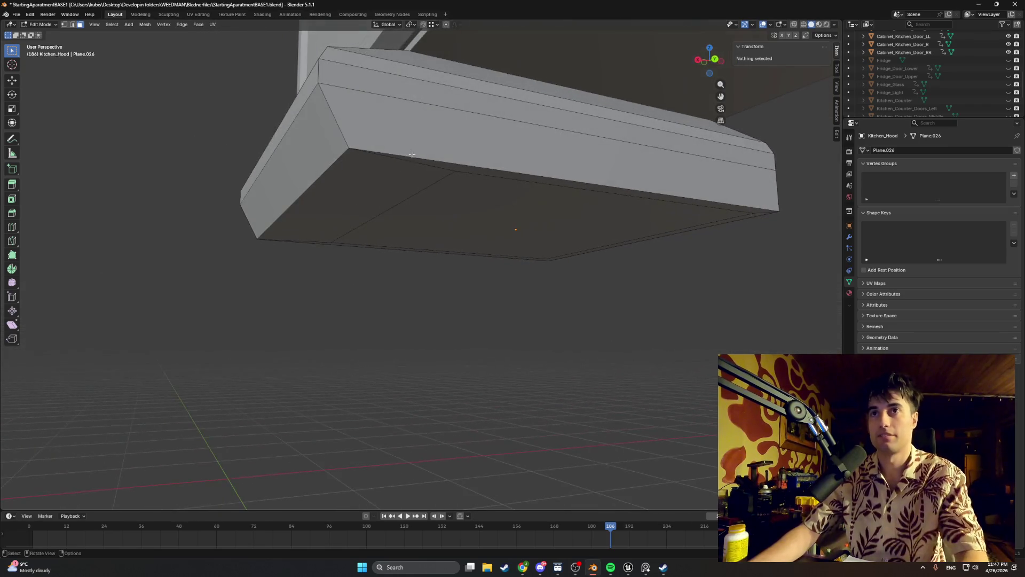
- Slide the diagonal underside edge along X to the hood's underside edge
{"action": "key", "text": "2"}
{"action": "left_click", "coordinate": [417, 194]}
{"action": "middle_click_drag", "start_coordinate": [628, 240], "coordinate": [649, 226]}
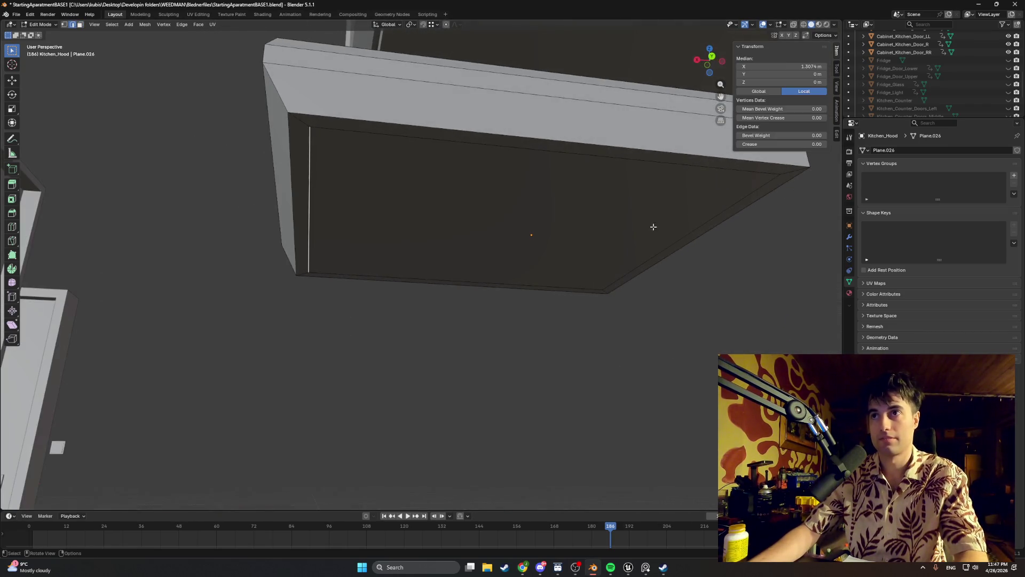
{"action": "left_click", "coordinate": [684, 235]}
{"action": "key", "text": "g"}
{"action": "key", "text": "x"}
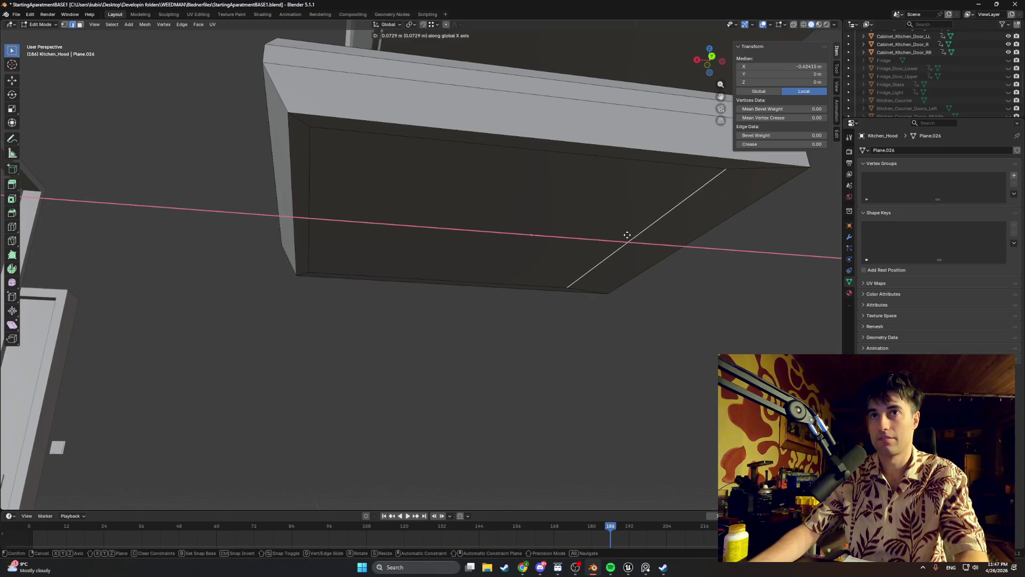
{"action": "left_click", "coordinate": [594, 231]}
{"action": "middle_click_drag", "start_coordinate": [595, 231], "coordinate": [648, 247]}
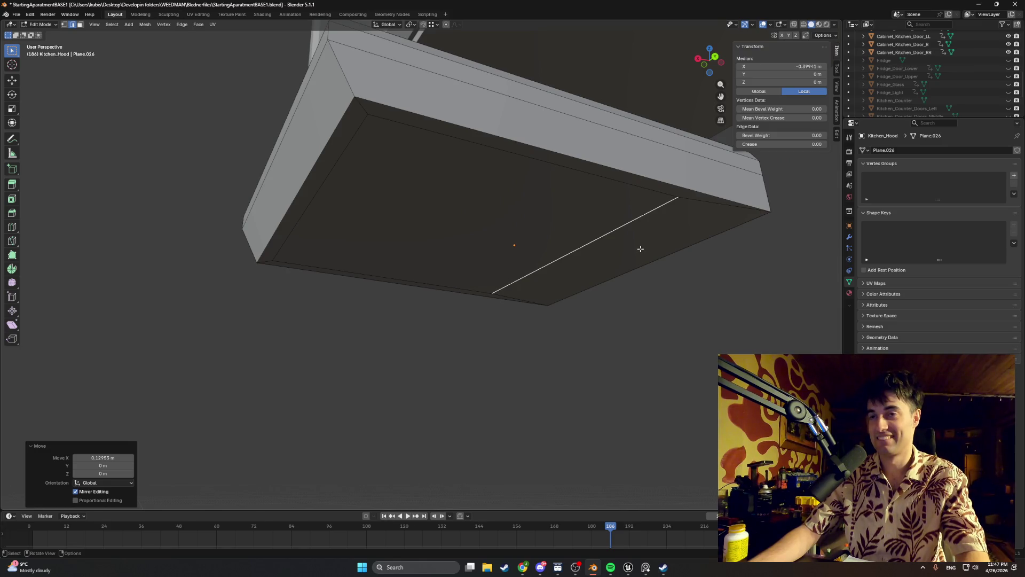
- Inset the narrow lower-right strip face by 0.1043 m
{"action": "left_click", "coordinate": [633, 248]}
{"action": "key", "text": "3"}
{"action": "left_click", "coordinate": [649, 239]}
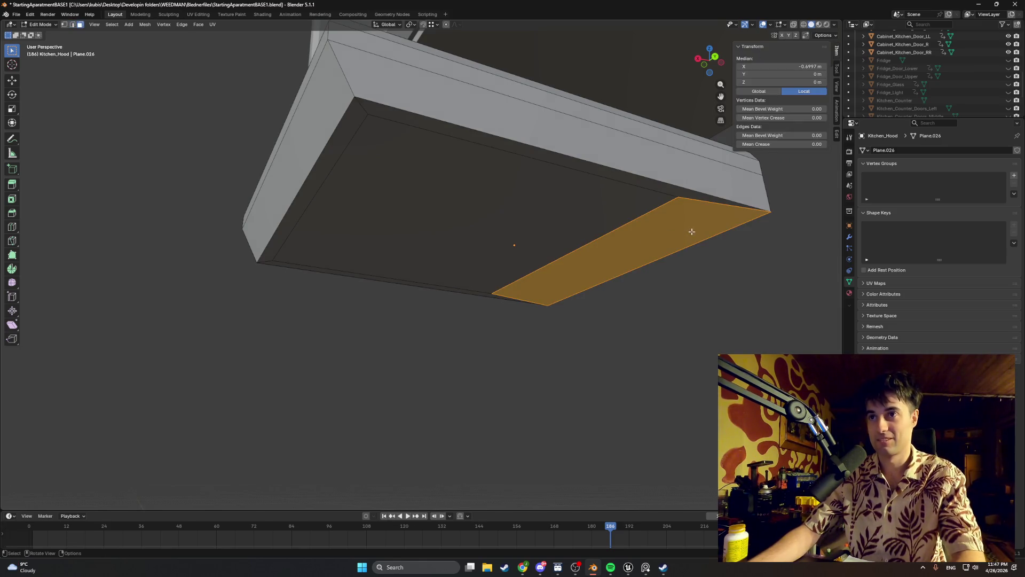
{"action": "key", "text": "i"}
{"action": "left_click", "coordinate": [687, 229]}
- Move the strip's corner vertex −0.014203 m along Y
{"action": "key", "text": "1"}
{"action": "left_click", "coordinate": [729, 219]}
{"action": "key", "text": "g"}
{"action": "key", "text": "y"}
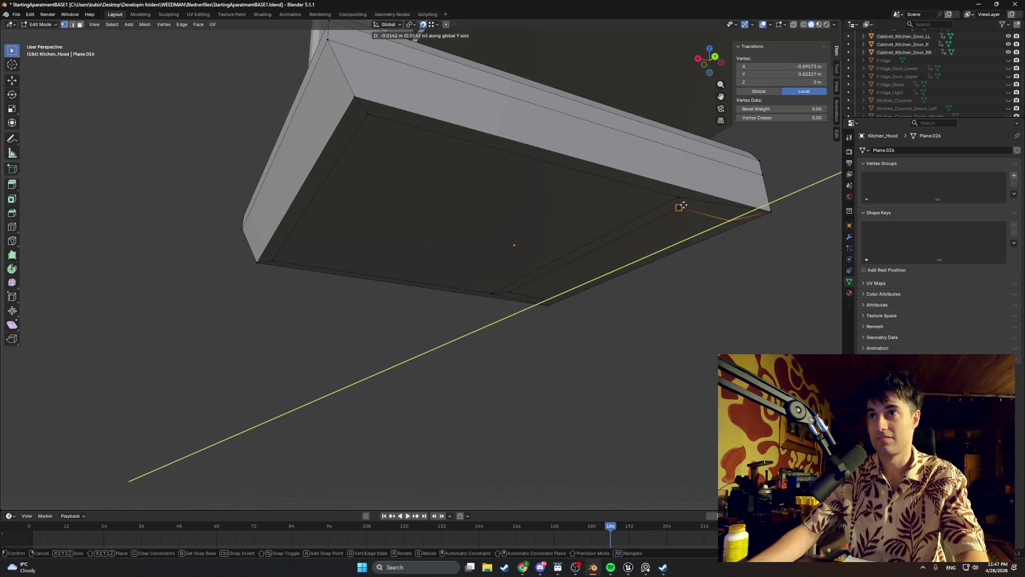
{"action": "left_click", "coordinate": [680, 208]}
{"action": "mouse_move", "coordinate": [551, 295]}
{"action": "middle_mouse_down"}
{"action": "mouse_move", "coordinate": [639, 270]}
{"action": "mouse_move", "coordinate": [614, 244]}
{"action": "middle_mouse_up"}
{"action": "mouse_move", "coordinate": [525, 349]}
{"action": "middle_mouse_down", "text": "shift"}
{"action": "mouse_move", "coordinate": [526, 194]}
{"action": "mouse_move", "coordinate": [512, 222]}
{"action": "mouse_move", "coordinate": [488, 235]}
{"action": "mouse_move", "coordinate": [499, 228]}
{"action": "middle_mouse_up", "text": "shift"}
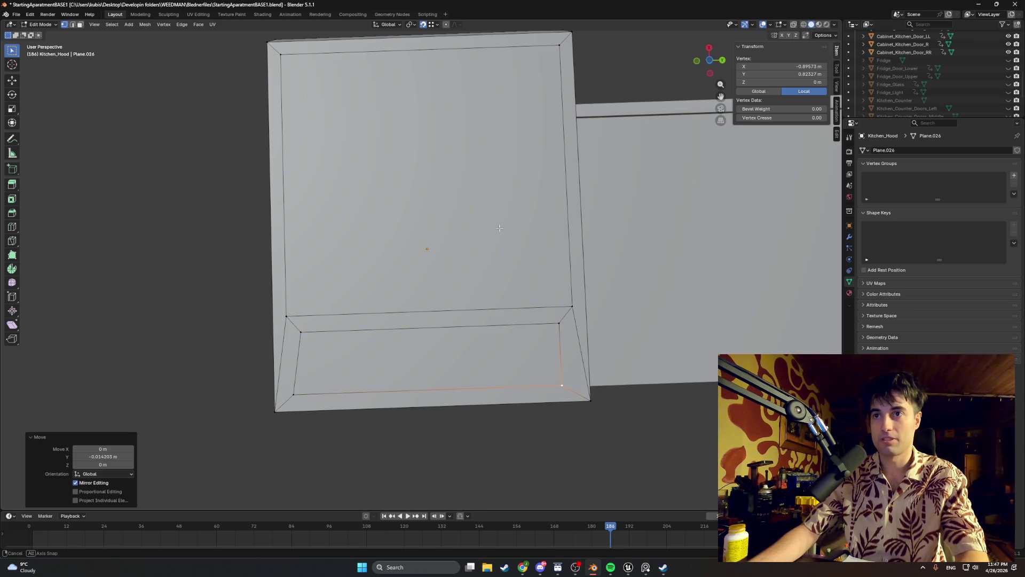
- Nudge the strip's corner vertex along Z, undoing a stray free move
{"action": "key", "text": "g"}
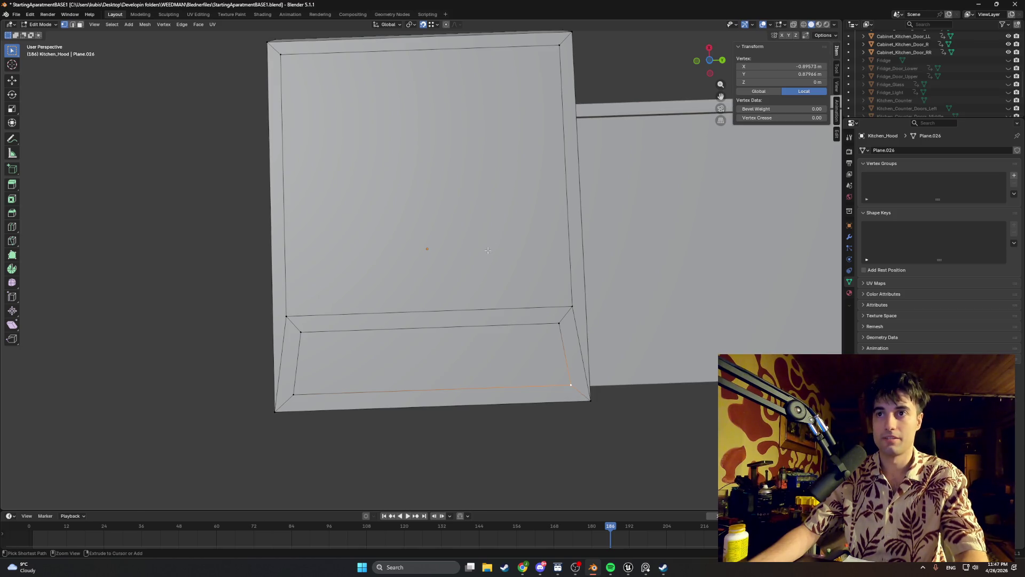
{"action": "key", "text": "g"}
{"action": "key", "text": "z"}
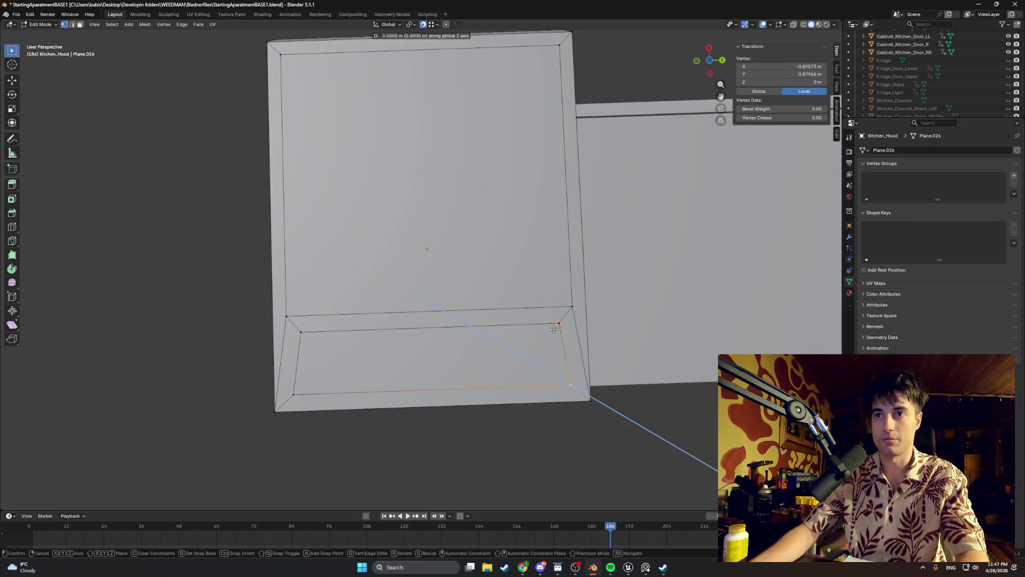
{"action": "left_click", "coordinate": [559, 323]}
{"action": "mouse_move", "coordinate": [557, 324]}
{"action": "middle_mouse_down"}
{"action": "mouse_move", "coordinate": [529, 330]}
{"action": "mouse_move", "coordinate": [528, 378]}
{"action": "middle_mouse_up"}
{"action": "key", "text": "g"}
{"action": "left_click", "coordinate": [527, 378]}
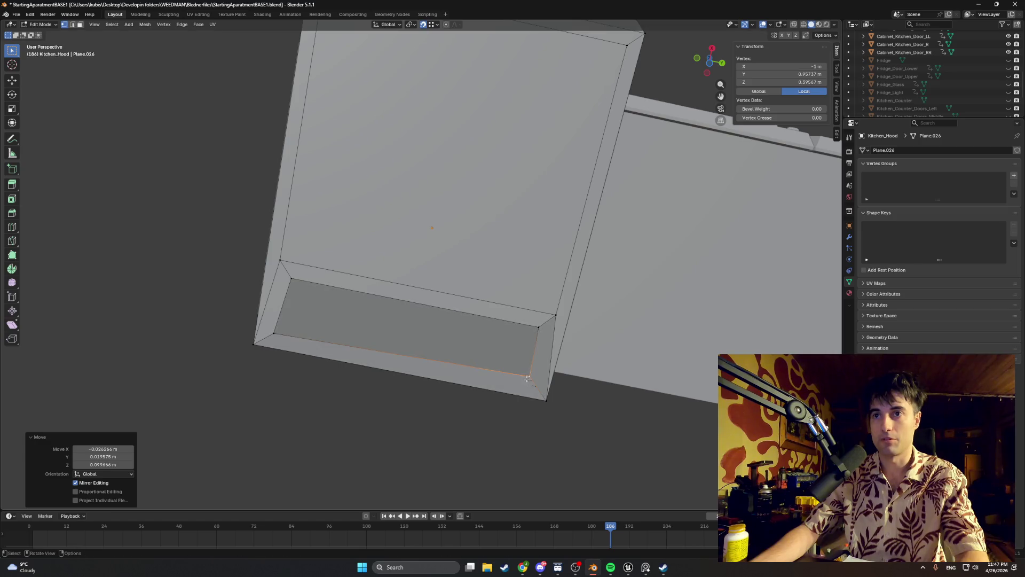
{"action": "key", "text": "ctrl+z"}
- Align the corner vertex and the strip's bottom-left inner vertex along Y
{"action": "key", "text": "g"}
{"action": "key", "text": "y"}
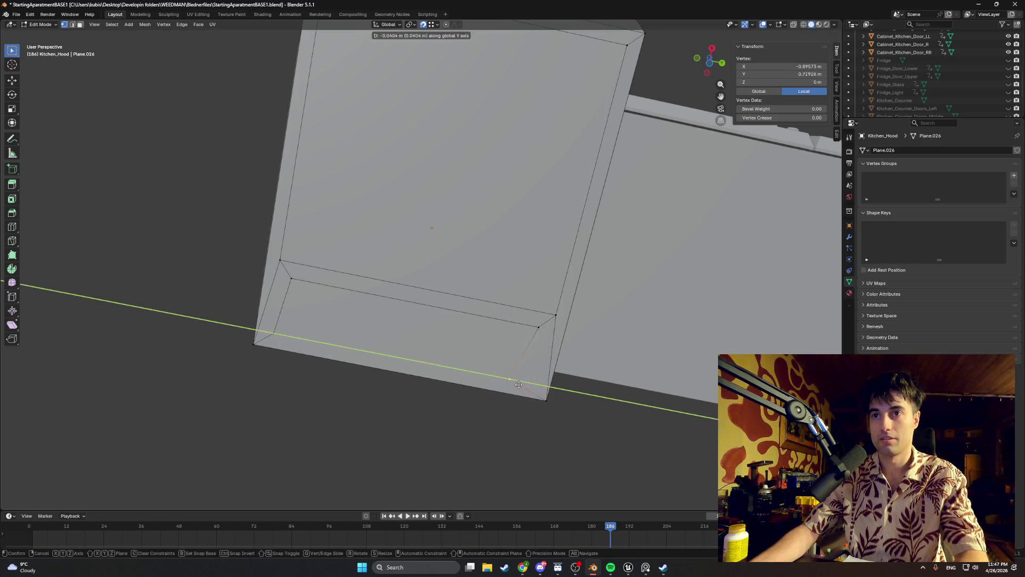
{"action": "left_click", "coordinate": [539, 329]}
{"action": "left_click", "coordinate": [272, 333]}
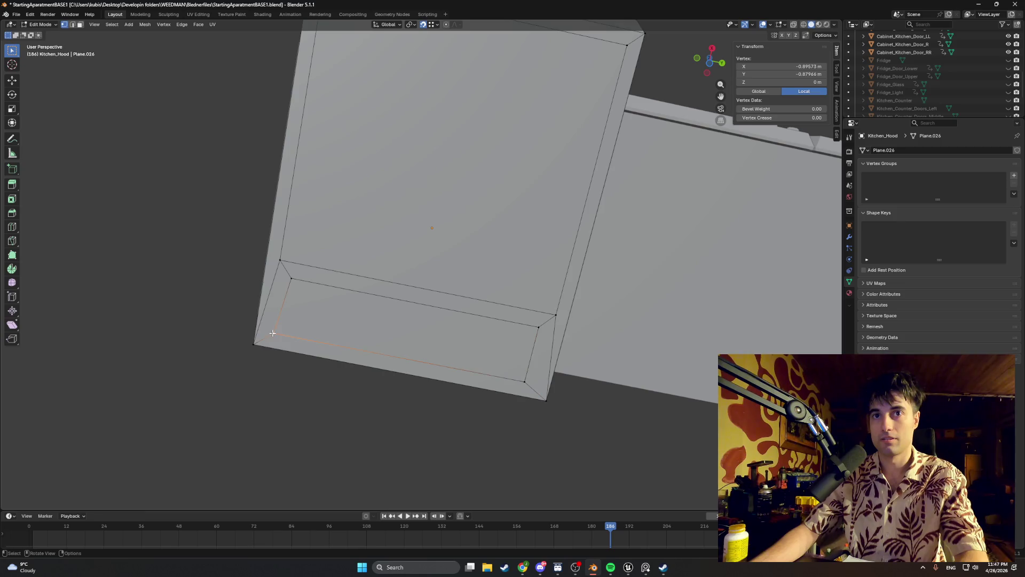
{"action": "key", "text": "g"}
{"action": "key", "text": "y"}
{"action": "left_click", "coordinate": [293, 281]}
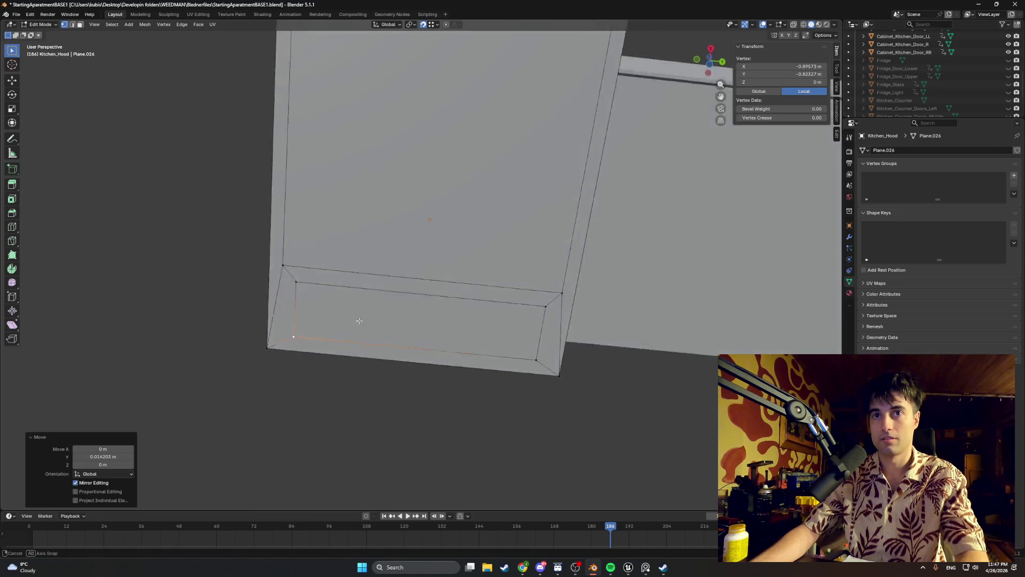
- From below the hood, select the strip's lower outer edge and lower it along Z
{"action": "middle_click_drag", "start_coordinate": [355, 320], "coordinate": [310, 343]}
{"action": "middle_click_drag", "start_coordinate": [483, 263], "coordinate": [489, 257]}
{"action": "key", "text": "3"}
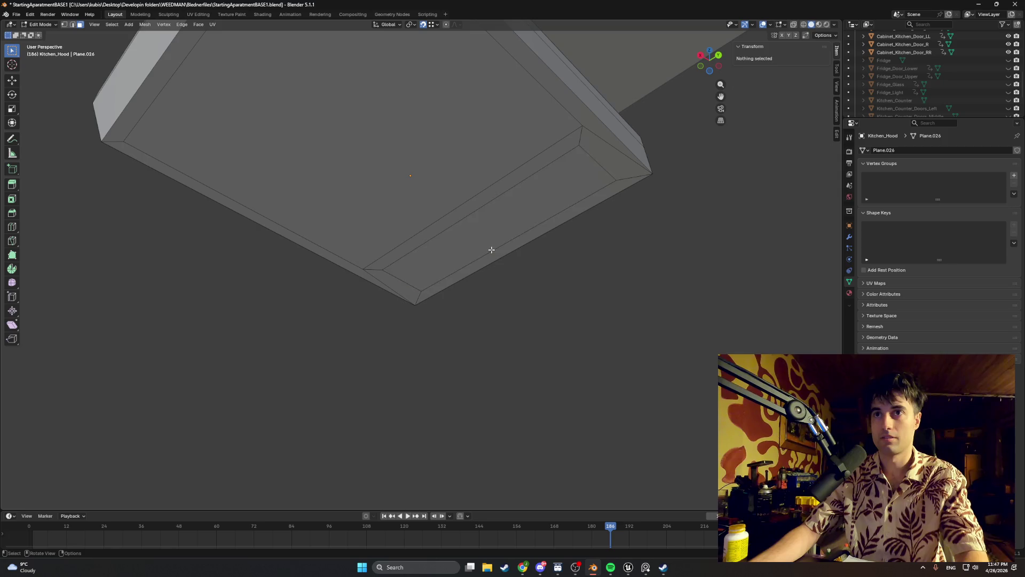
{"action": "left_click", "coordinate": [490, 251]}
{"action": "key", "text": "2"}
{"action": "left_click", "coordinate": [490, 247]}
{"action": "key", "text": "g"}
{"action": "key", "text": "z"}
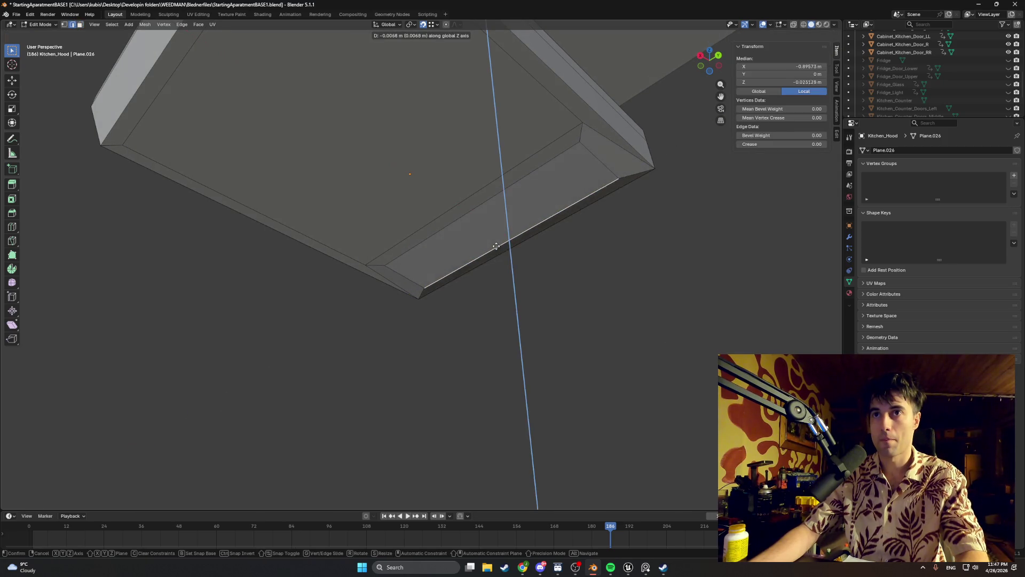
{"action": "left_click", "coordinate": [495, 246]}
- Lower the outer edge slightly more, about 0.008 m in total, then reselect the strip face
{"action": "mouse_move", "coordinate": [495, 245]}
{"action": "middle_mouse_down"}
{"action": "mouse_move", "coordinate": [485, 264]}
{"action": "mouse_move", "coordinate": [442, 279]}
{"action": "mouse_move", "coordinate": [465, 276]}
{"action": "middle_mouse_up"}
{"action": "key", "text": "g"}
{"action": "key", "text": "z"}
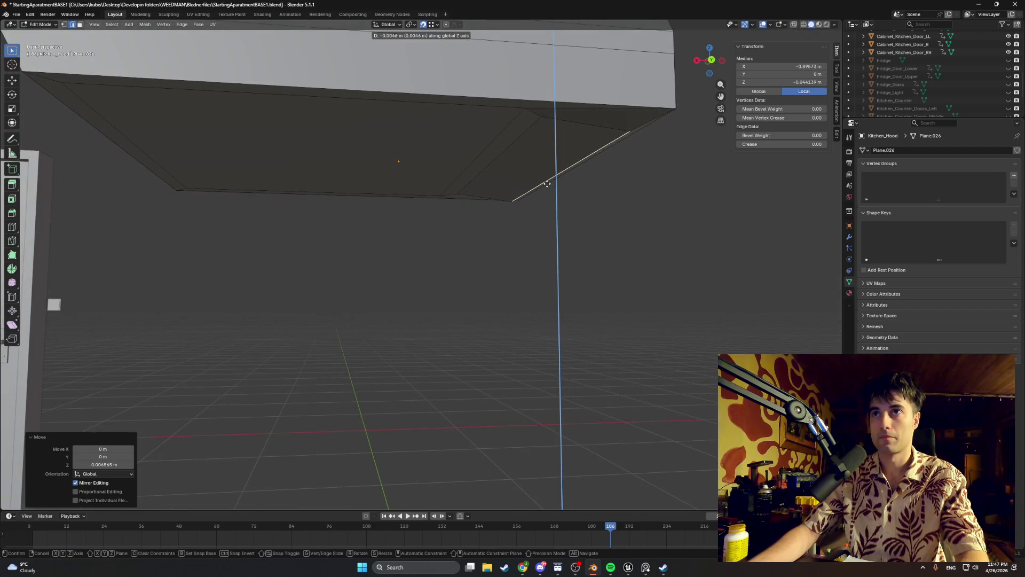
{"action": "left_click", "coordinate": [546, 186]}
{"action": "mouse_move", "coordinate": [539, 181]}
{"action": "middle_mouse_down"}
{"action": "mouse_move", "coordinate": [600, 153]}
{"action": "mouse_move", "coordinate": [576, 180]}
{"action": "middle_mouse_up"}
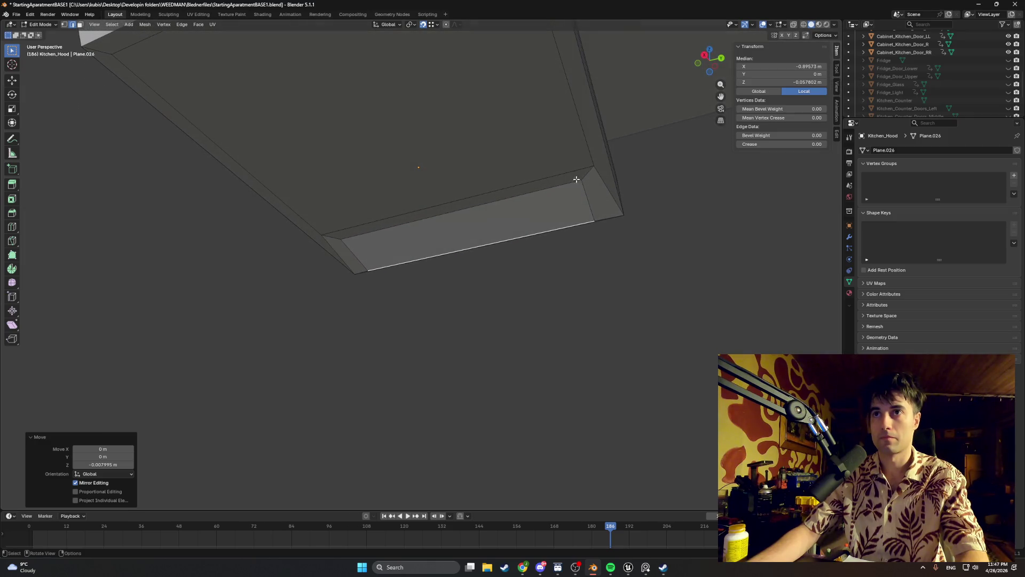
{"action": "key", "text": "3"}
{"action": "left_click", "coordinate": [546, 209]}
- Inset the strip face and move the inset face down along Z
{"action": "key", "text": "i"}
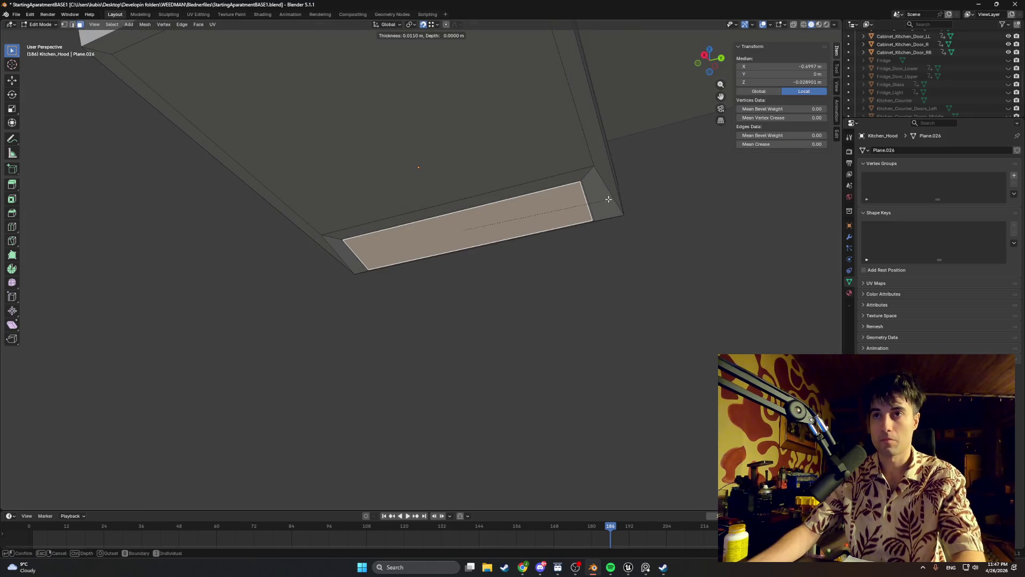
{"action": "left_click", "coordinate": [602, 201]}
{"action": "key", "text": "g"}
{"action": "key", "text": "y"}
{"action": "key", "text": "z"}
{"action": "left_click", "coordinate": [540, 210]}
- In the back view, shift the inset face along X
{"action": "mouse_move", "coordinate": [540, 210]}
{"action": "middle_mouse_down"}
{"action": "mouse_move", "coordinate": [487, 229]}
{"action": "mouse_move", "coordinate": [521, 197]}
{"action": "mouse_move", "coordinate": [497, 197]}
{"action": "mouse_move", "coordinate": [540, 189]}
{"action": "middle_mouse_up"}
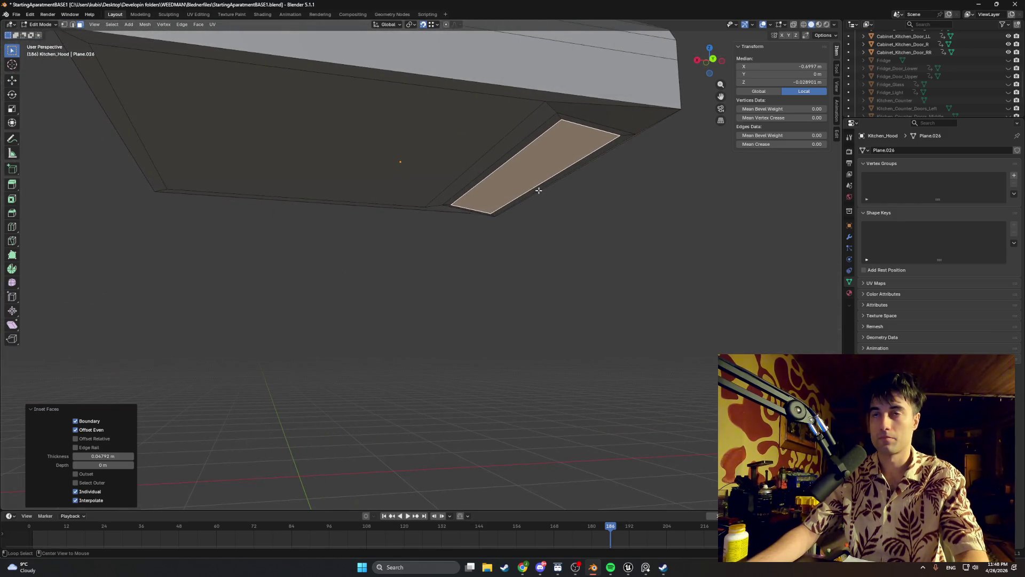
{"action": "key", "text": "ctrl+KP_1"}
{"action": "key", "text": "g"}
{"action": "key", "text": "x"}
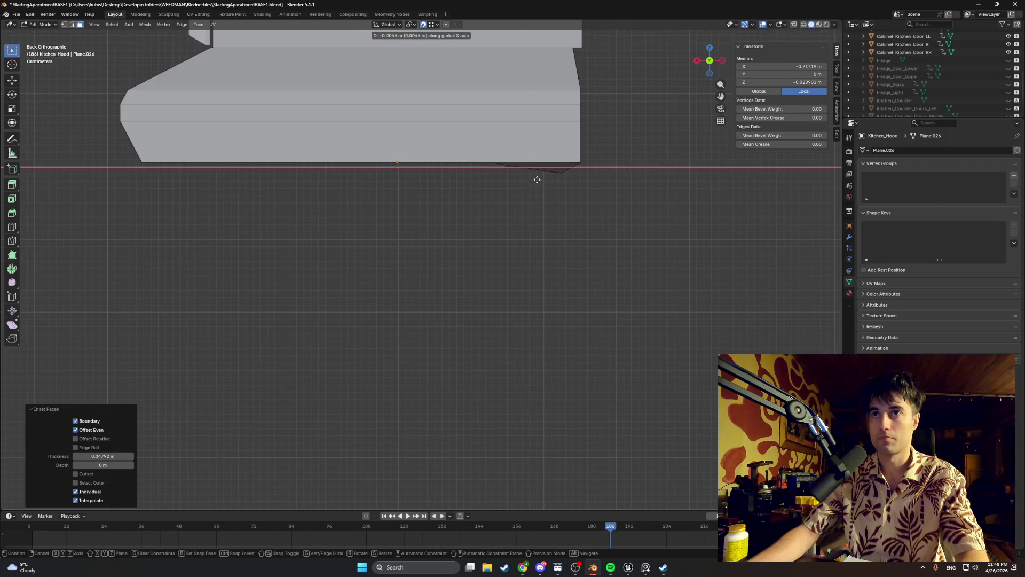
{"action": "left_click", "coordinate": [535, 182]}
{"action": "middle_click_drag", "start_coordinate": [535, 182], "coordinate": [606, 180]}
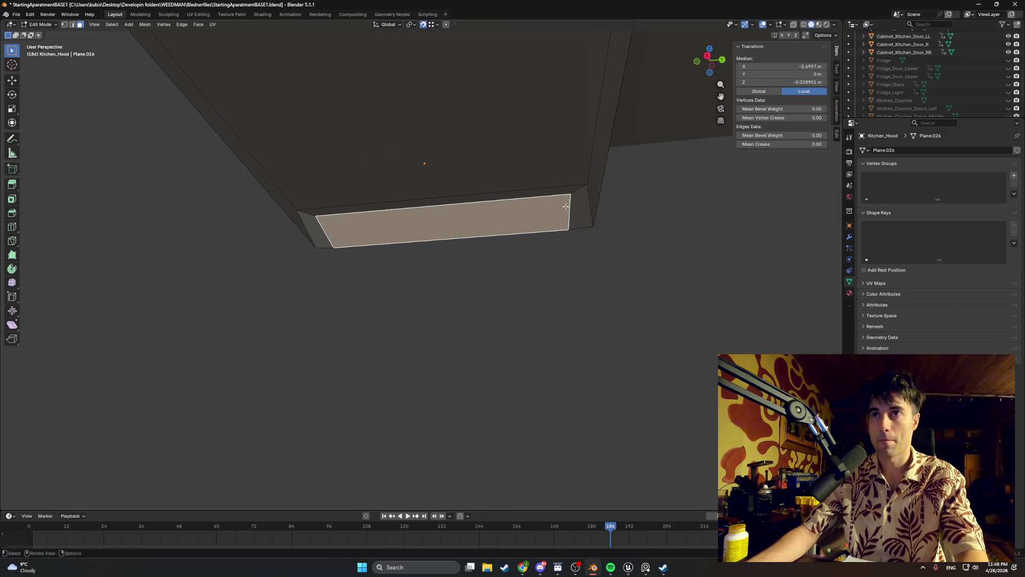
- Inset the face again and extrude it 0.003434 m along its normal, then deselect and exit Edit Mode
{"action": "key", "text": "i"}
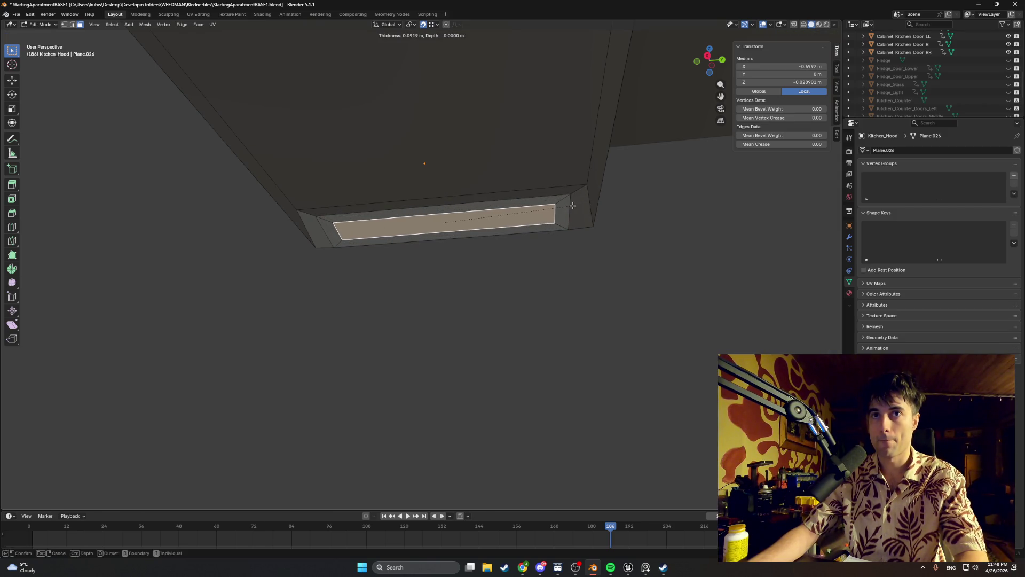
{"action": "left_click", "coordinate": [572, 205]}
{"action": "middle_click_drag", "start_coordinate": [571, 205], "coordinate": [430, 262]}
{"action": "key", "text": "g"}
{"action": "key", "text": "z"}
{"action": "key", "text": "z"}
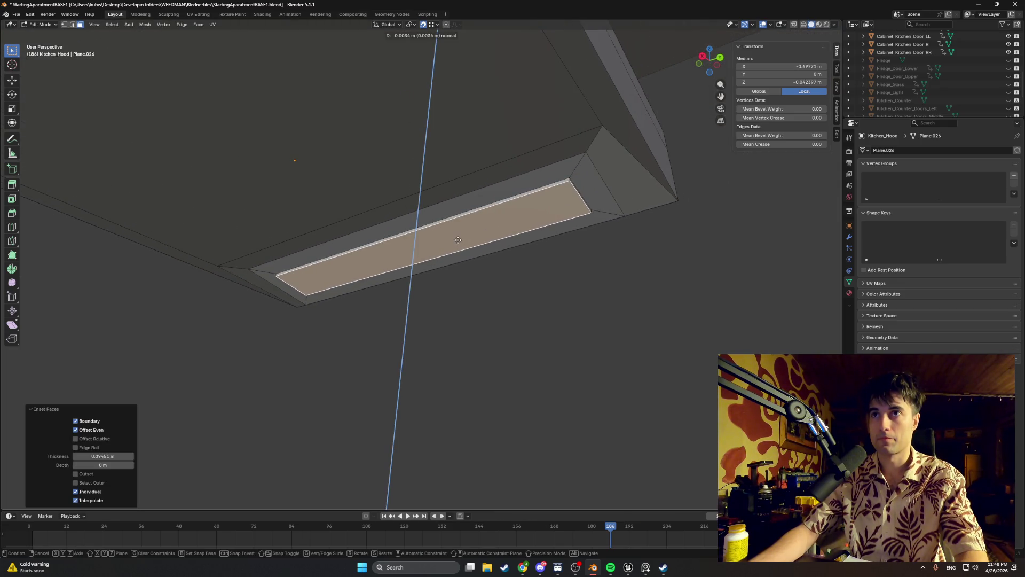
{"action": "left_click", "coordinate": [458, 239]}
{"action": "mouse_move", "coordinate": [479, 233]}
{"action": "middle_mouse_down"}
{"action": "mouse_move", "coordinate": [410, 268]}
{"action": "mouse_move", "coordinate": [486, 236]}
{"action": "middle_mouse_up"}
{"action": "left_click", "coordinate": [540, 263]}
{"action": "mouse_move", "coordinate": [541, 263]}
{"action": "middle_mouse_down"}
{"action": "mouse_move", "coordinate": [406, 275]}
{"action": "mouse_move", "coordinate": [446, 259]}
{"action": "mouse_move", "coordinate": [485, 263]}
{"action": "mouse_move", "coordinate": [463, 255]}
{"action": "mouse_move", "coordinate": [480, 254]}
{"action": "mouse_move", "coordinate": [473, 224]}
{"action": "middle_mouse_up"}
{"action": "key", "text": "Tab"}
{"action": "key", "text": "Tab"}
- Inset the hood's front face and slide one panel edge sideways along Y
{"action": "left_click", "coordinate": [455, 217]}
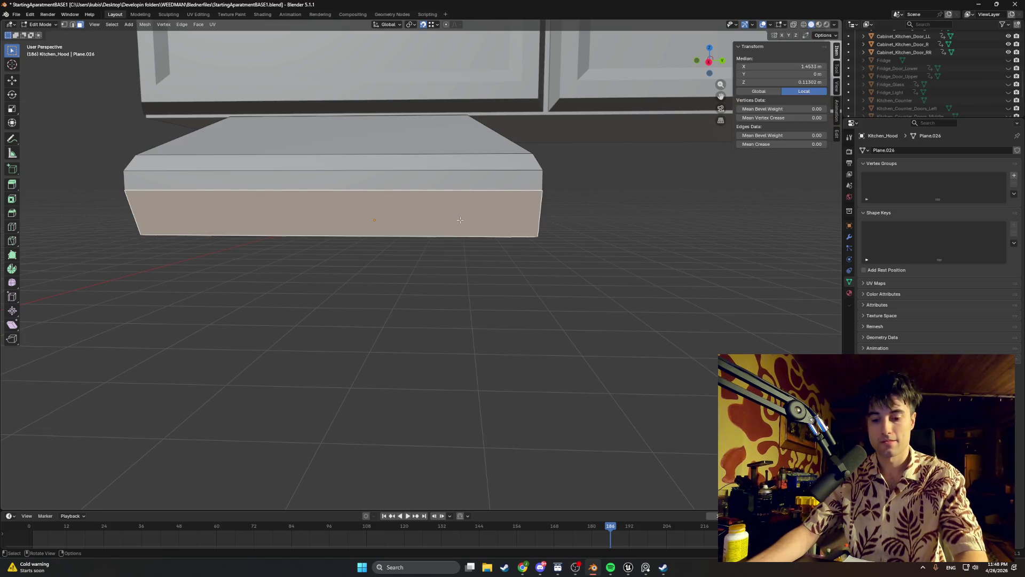
{"action": "key", "text": "i"}
{"action": "left_click", "coordinate": [491, 211]}
{"action": "key", "text": "2"}
{"action": "left_click", "coordinate": [373, 212]}
{"action": "key", "text": "g"}
{"action": "key", "text": "y"}
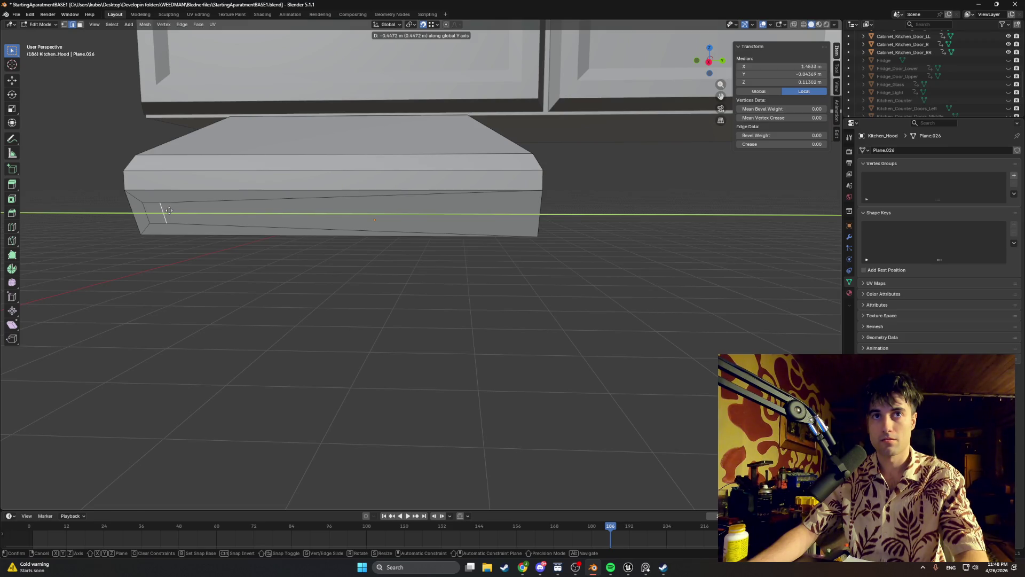
{"action": "left_click", "coordinate": [169, 211]}
- Raise another front-panel edge slightly along Z, then undo the slanted adjustment
{"action": "left_click", "coordinate": [152, 203]}
{"action": "key", "text": "g"}
{"action": "key", "text": "z"}
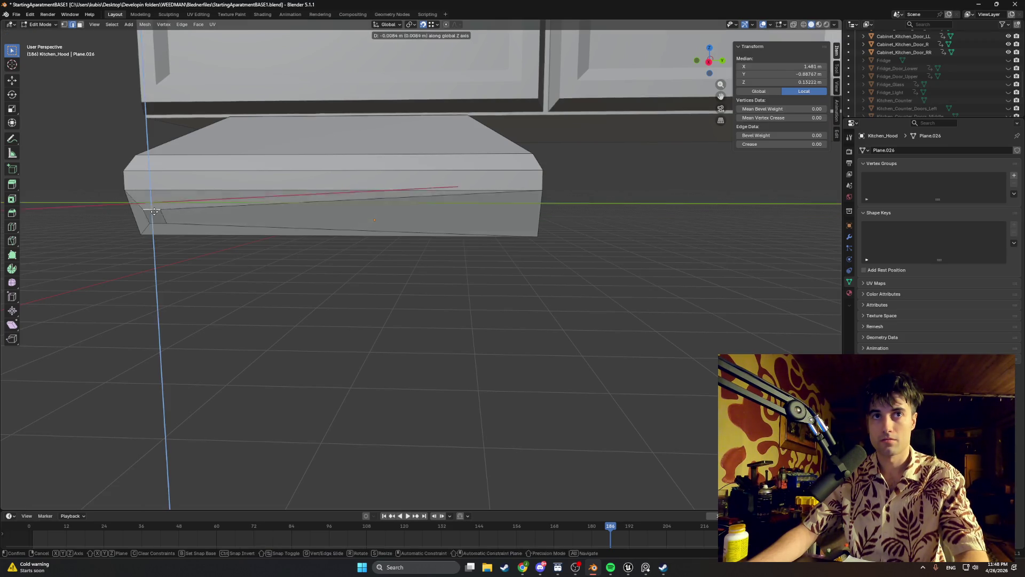
{"action": "left_click", "coordinate": [173, 212]}
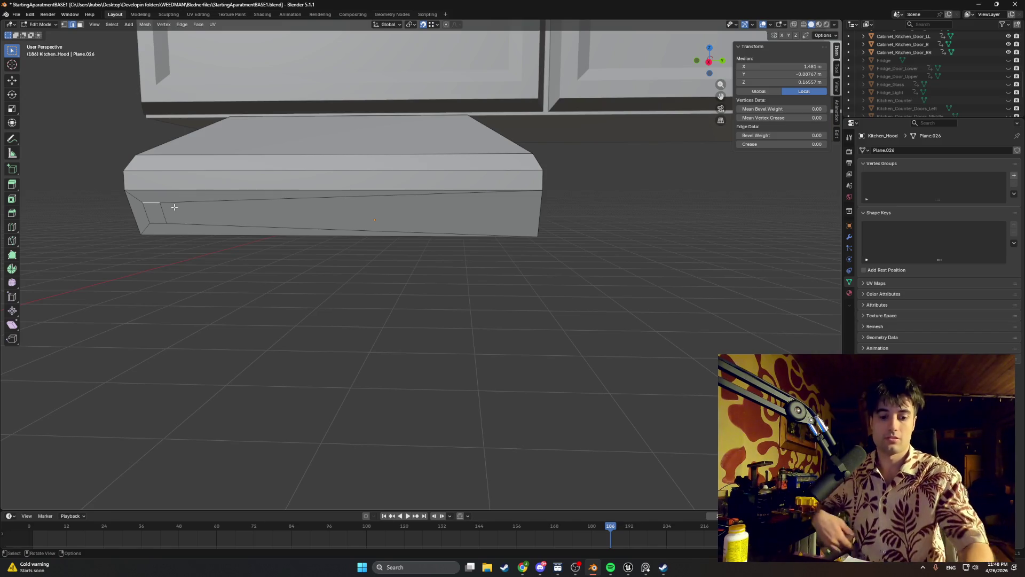
{"action": "key", "text": "ctrl+z"}
- Undo the front inset and add a loop cut through the centre of the hood
{"action": "left_click", "coordinate": [174, 207]}
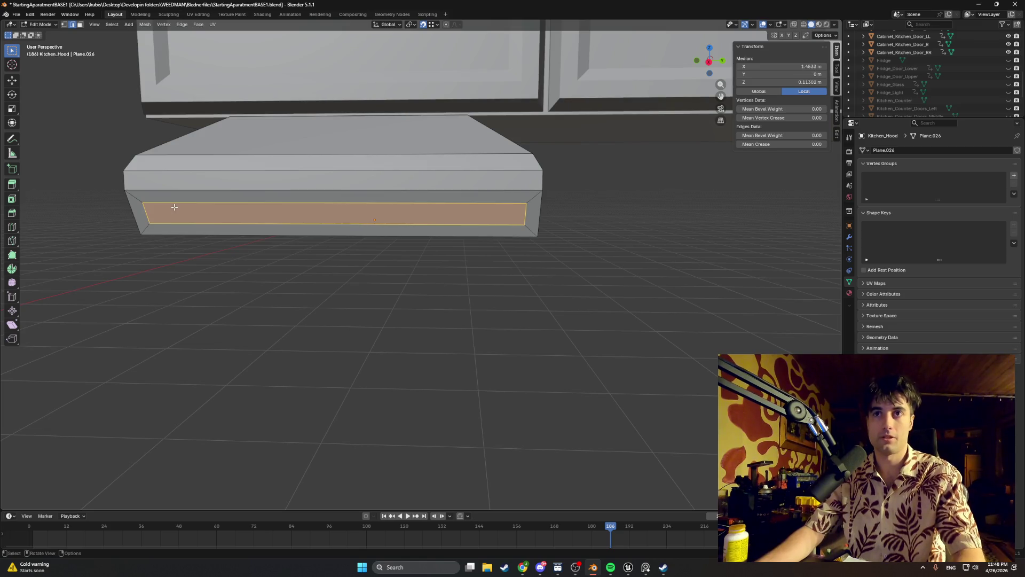
{"action": "key", "text": "ctrl+z"}
{"action": "key", "text": "ctrl+r"}
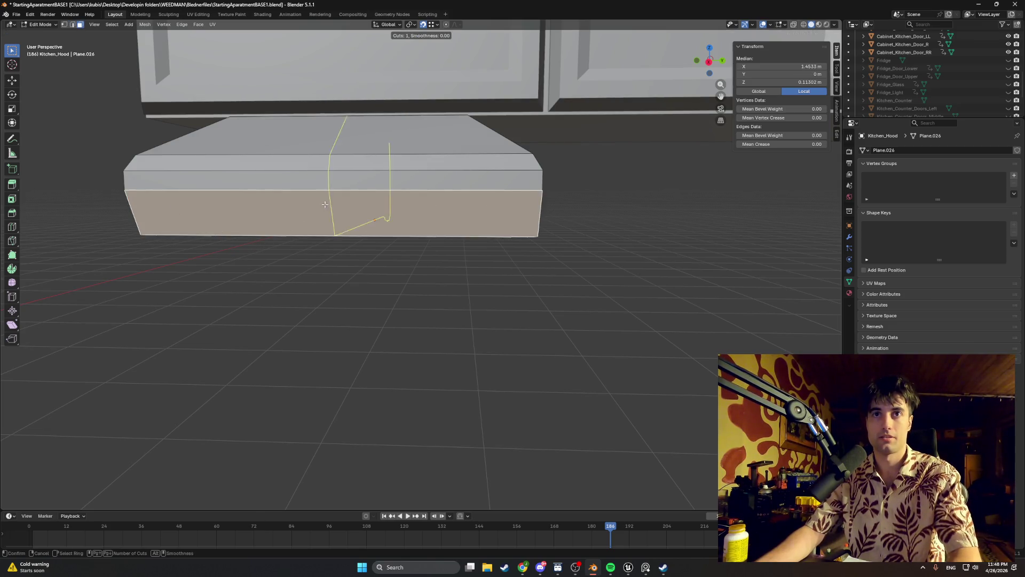
{"action": "left_click", "coordinate": [331, 242]}
{"action": "left_click", "coordinate": [331, 250]}
- Select both front halves and inset them together
{"action": "key", "text": "3"}
{"action": "left_click", "coordinate": [382, 211]}
{"action": "left_click", "coordinate": [294, 212], "text": "shift"}
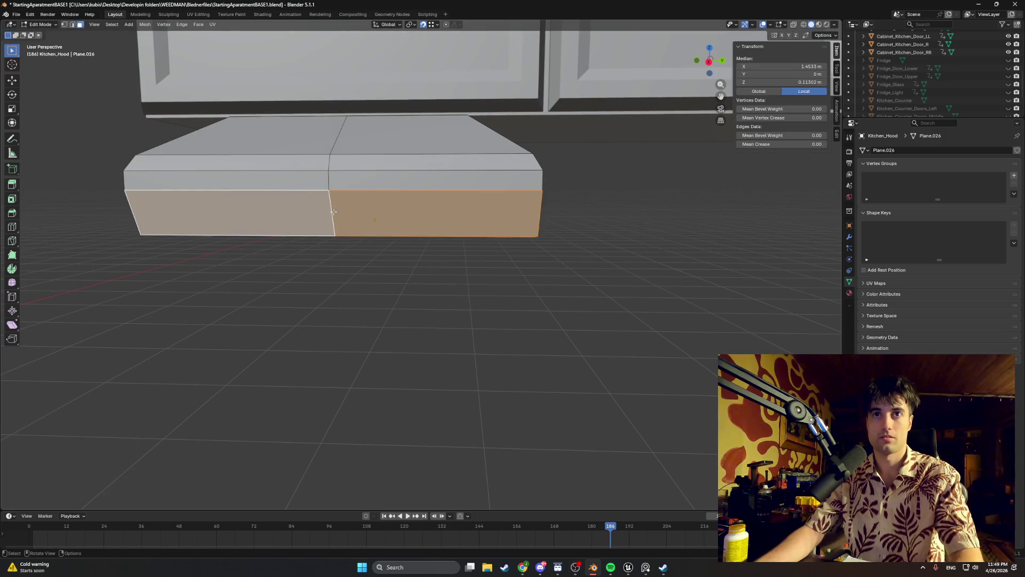
{"action": "key", "text": "i"}
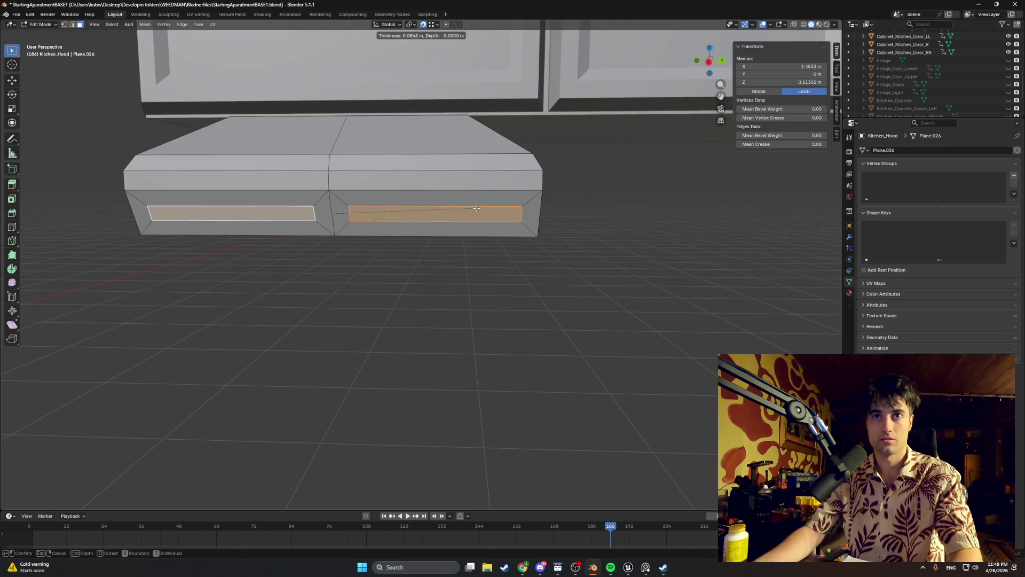
- Apply the 0.094 m insets and slide the right panel's inner edge 0.19627 m along Y
{"action": "left_click", "coordinate": [410, 215]}
{"action": "scroll", "coordinate": [410, 214], "scroll_direction": "up", "scroll_amount": 2}
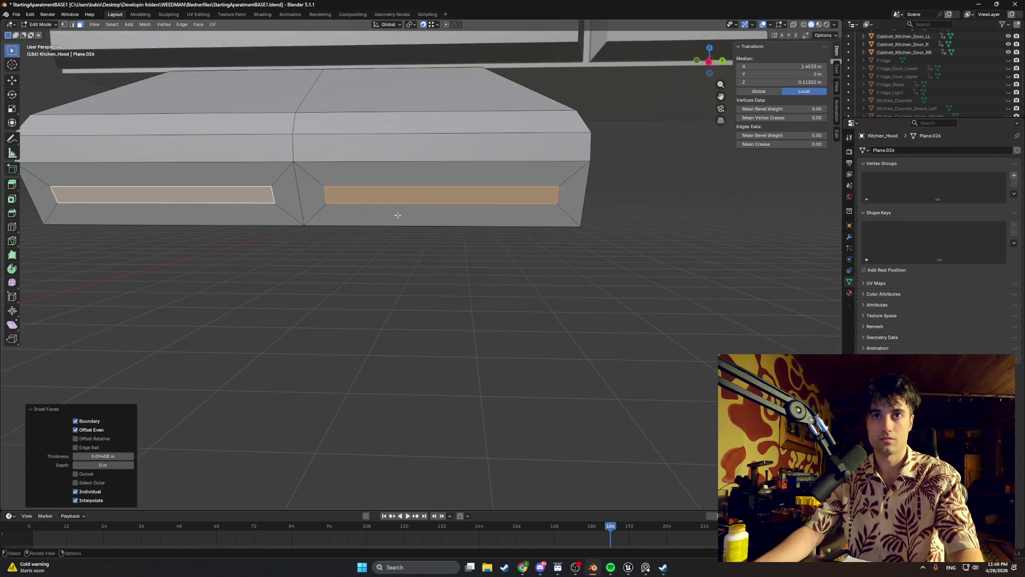
{"action": "key", "text": "2"}
{"action": "left_click", "coordinate": [325, 196]}
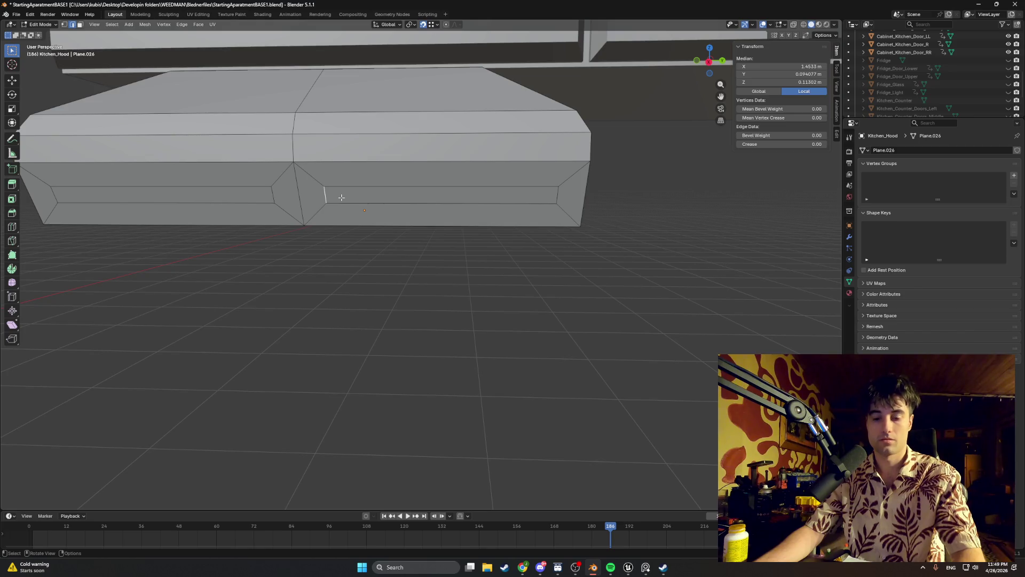
{"action": "key", "text": "g"}
{"action": "key", "text": "y"}
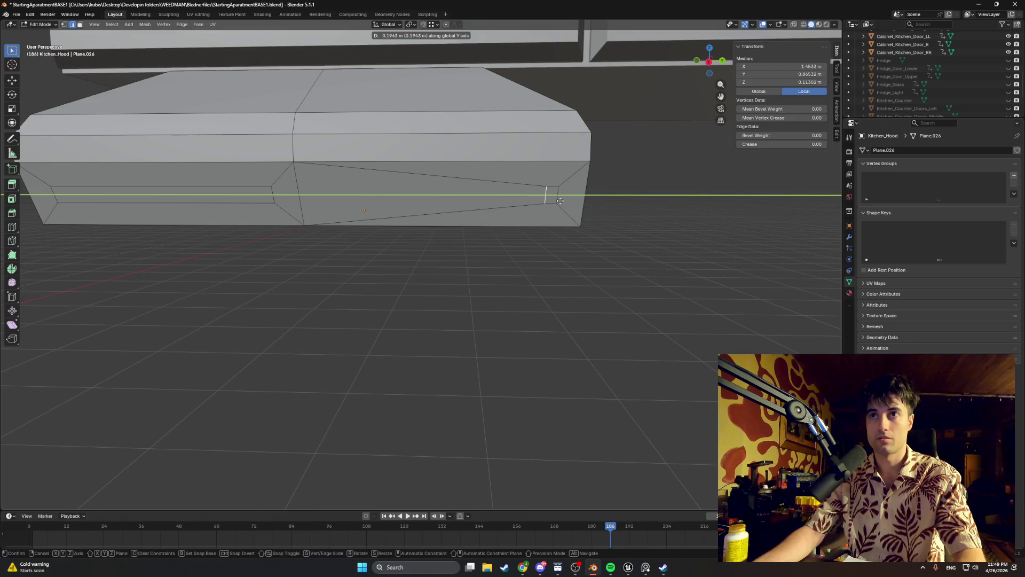
{"action": "left_click", "coordinate": [560, 200]}
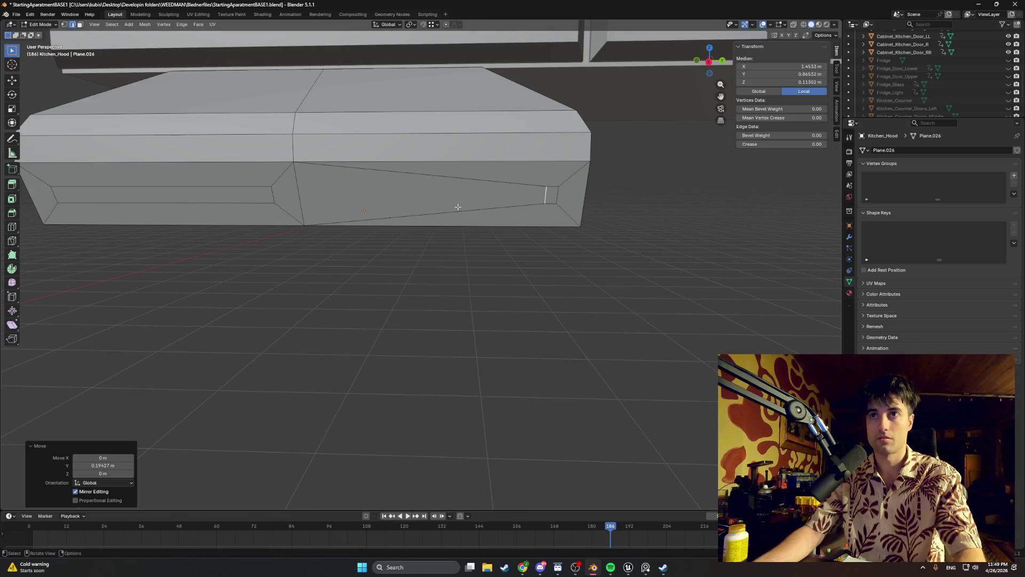
- Select the edge loop through the hood's centre and begin shifting it along Y
{"action": "left_click", "coordinate": [53, 195]}
{"action": "key", "text": "g"}
{"action": "key", "text": "x"}
{"action": "key", "text": "Escape"}
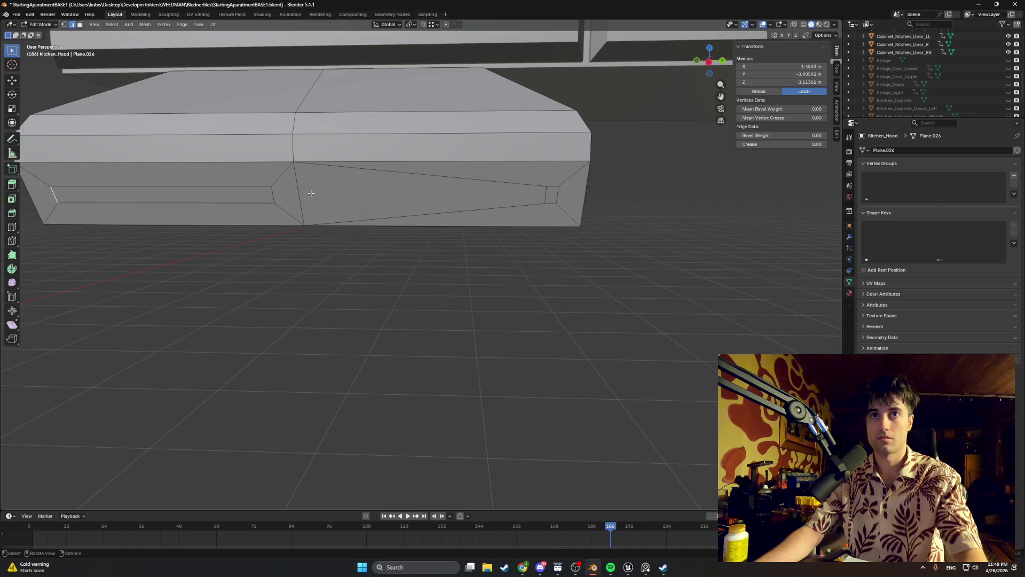
{"action": "left_click", "coordinate": [300, 203], "text": "alt"}
{"action": "left_click", "coordinate": [295, 134], "text": "alt"}
{"action": "left_click", "coordinate": [299, 192], "text": "alt+shift"}
{"action": "mouse_move", "coordinate": [299, 160]}
{"action": "middle_mouse_down"}
{"action": "mouse_move", "coordinate": [312, 187]}
{"action": "mouse_move", "coordinate": [318, 155]}
{"action": "mouse_move", "coordinate": [192, 178]}
{"action": "mouse_move", "coordinate": [352, 187]}
{"action": "middle_mouse_up"}
{"action": "left_click", "coordinate": [326, 140], "text": "alt"}
{"action": "key", "text": "g"}
{"action": "key", "text": "y"}
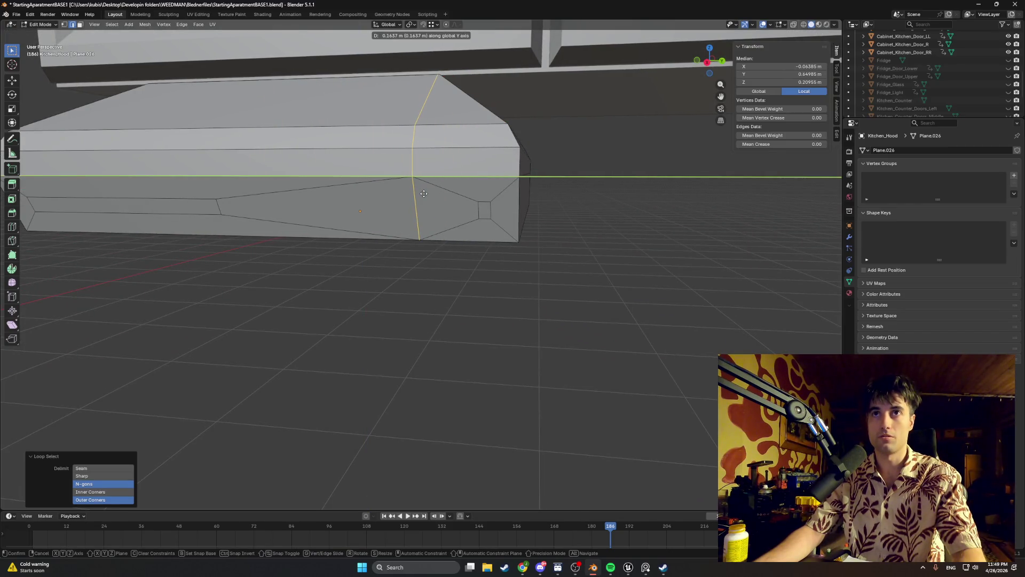
- Confirm the centre loop shift and move a single nearby edge slightly along Y
{"action": "left_click", "coordinate": [423, 194]}
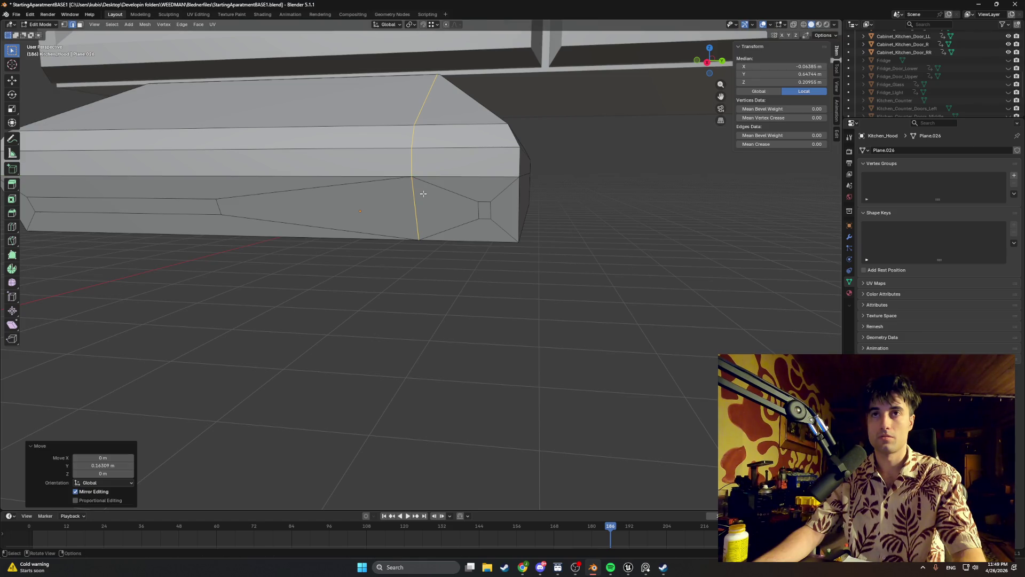
{"action": "left_click", "coordinate": [416, 189]}
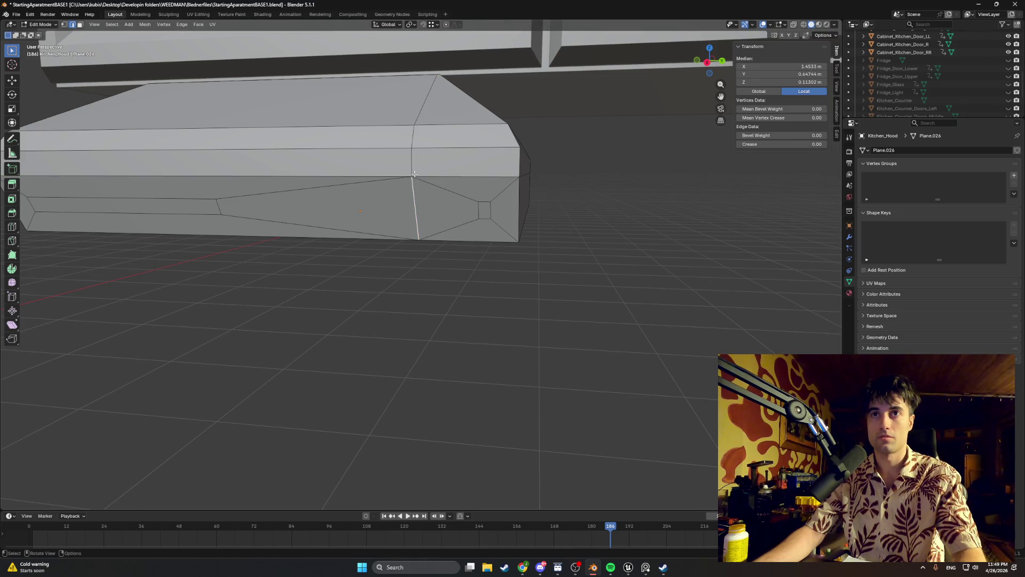
{"action": "key", "text": "g"}
{"action": "key", "text": "y"}
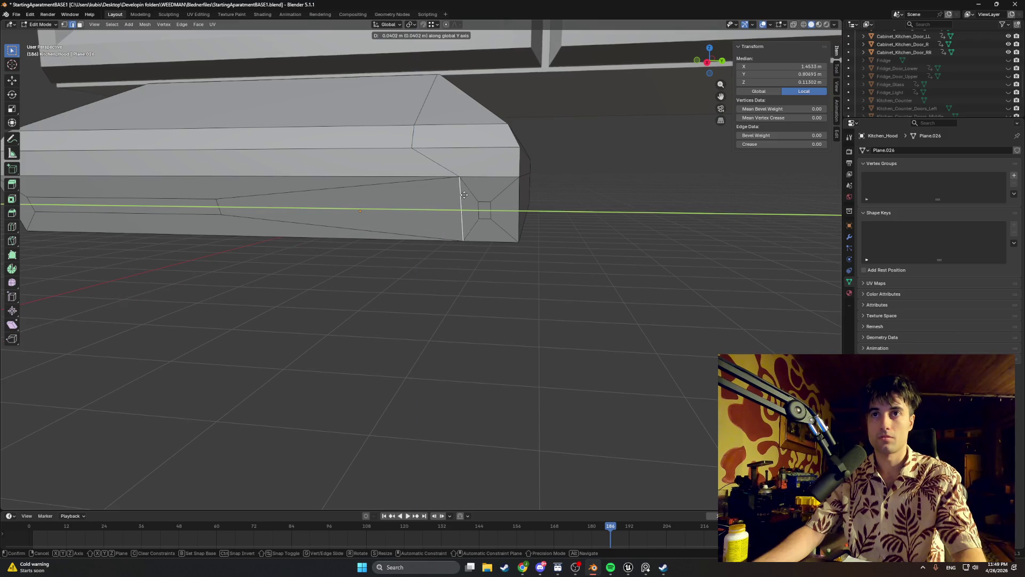
{"action": "left_click", "coordinate": [475, 196]}
{"action": "key", "text": "KP_8"}
{"action": "key", "text": "KP_8"}
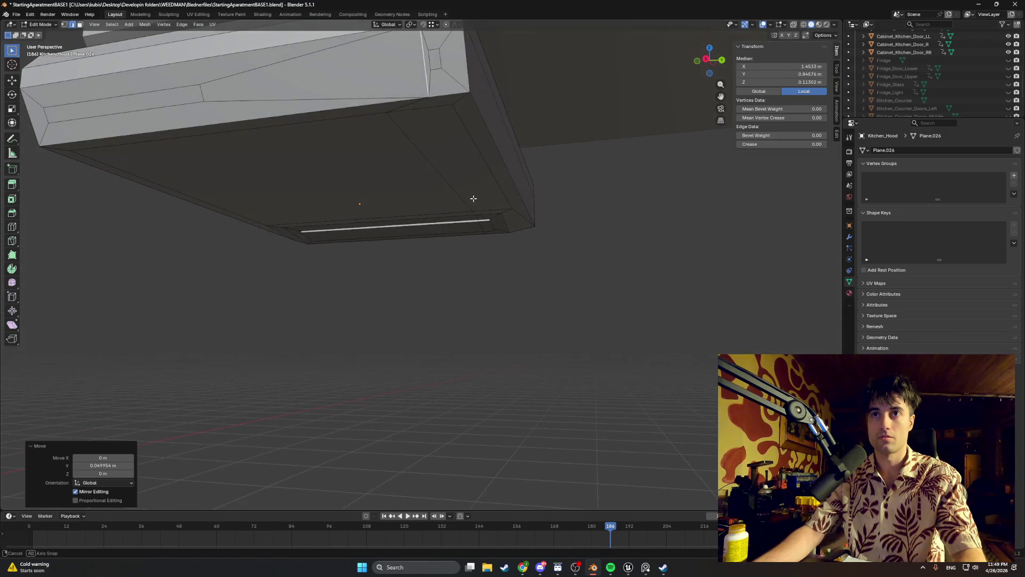
{"action": "middle_click_drag", "start_coordinate": [475, 208], "coordinate": [478, 215]}
- Slide the long left front face toward the hood's right end along Y
{"action": "key", "text": "3"}
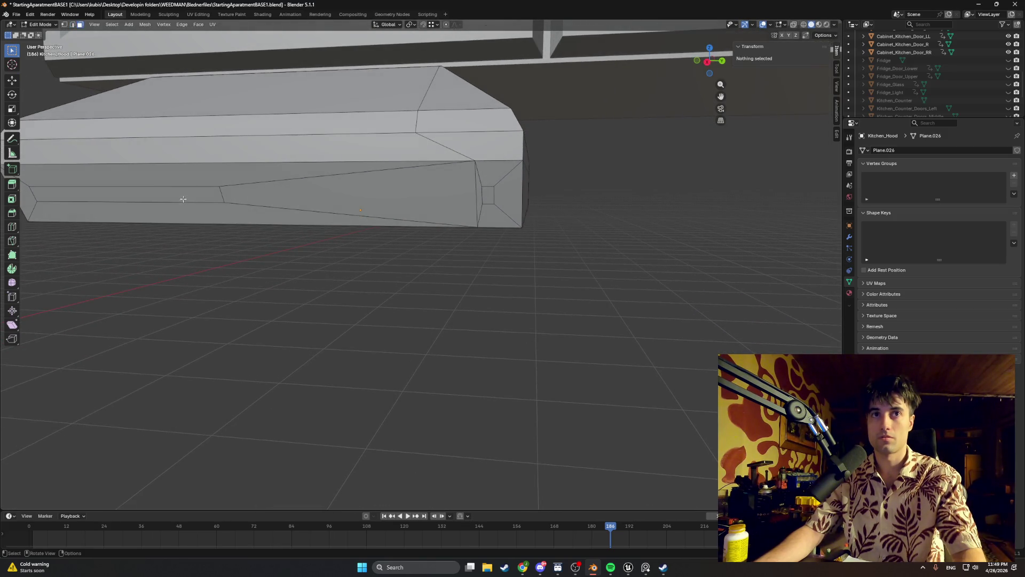
{"action": "left_click", "coordinate": [183, 198]}
{"action": "key", "text": "g"}
{"action": "key", "text": "x"}
{"action": "key", "text": "y"}
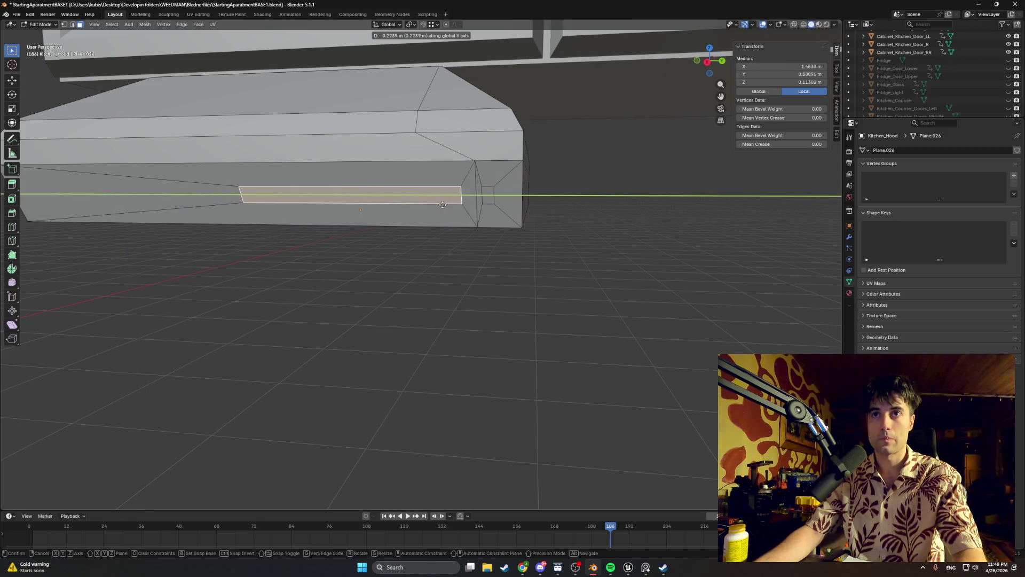
{"action": "left_click", "coordinate": [274, 187]}
- Move the face's left edge to 0.1934 m along Y and select the small slanted face
{"action": "key", "text": "2"}
{"action": "left_click", "coordinate": [249, 193]}
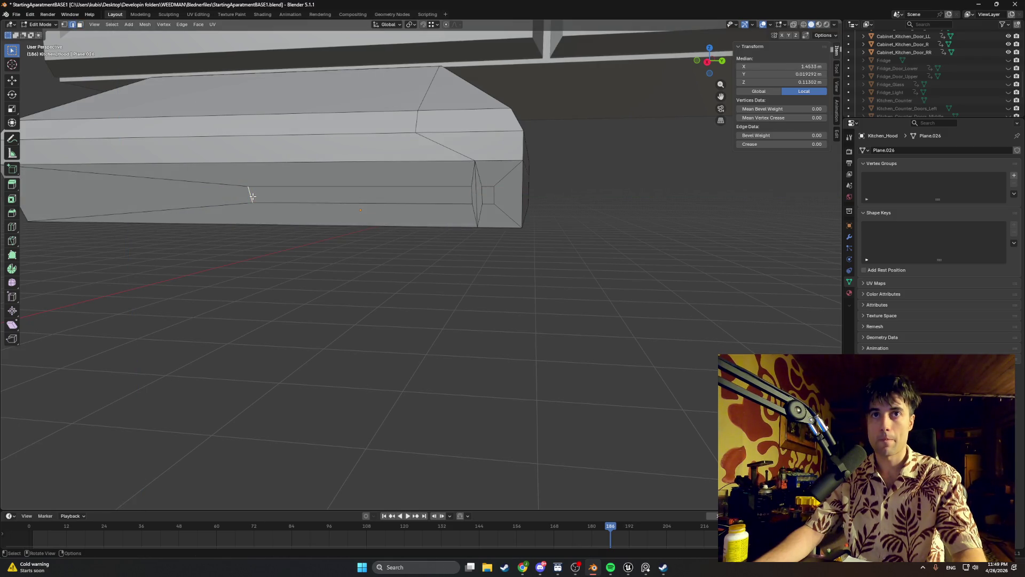
{"action": "key", "text": "g"}
{"action": "key", "text": "y"}
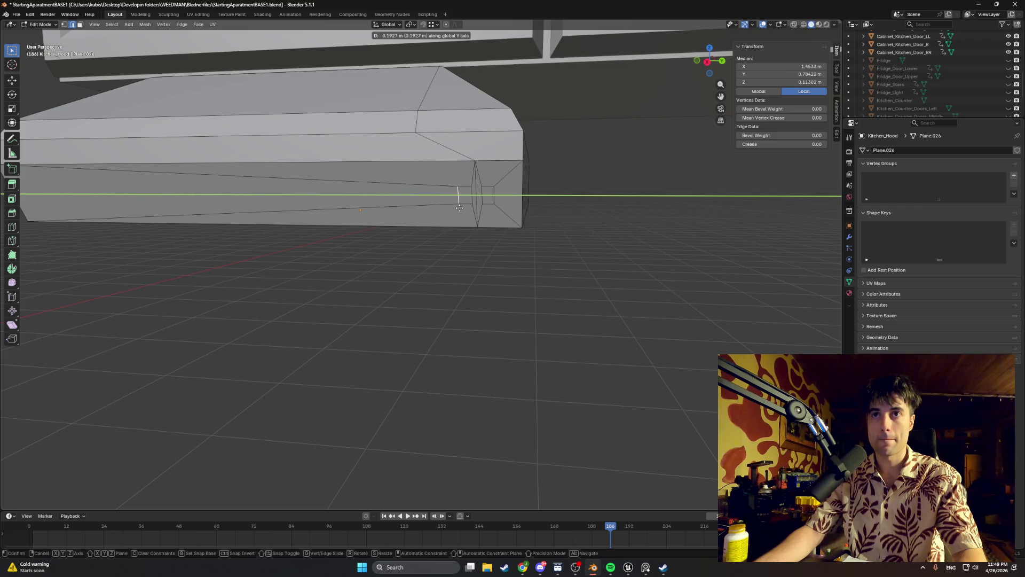
{"action": "left_click", "coordinate": [461, 207]}
{"action": "scroll", "coordinate": [490, 235], "scroll_direction": "up", "scroll_amount": 4}
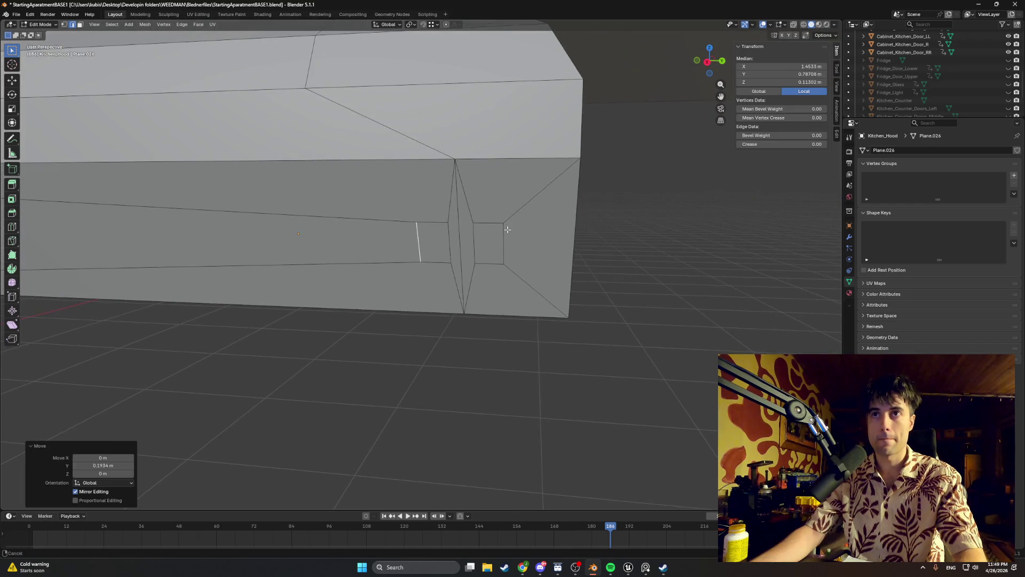
{"action": "scroll", "coordinate": [489, 235], "scroll_direction": "down", "scroll_amount": 2}
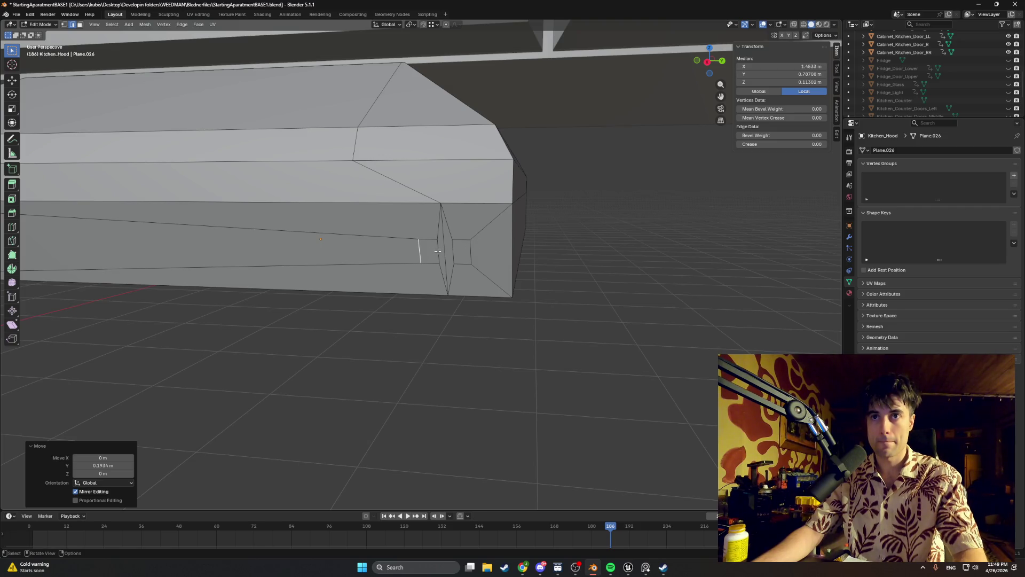
{"action": "left_click", "coordinate": [437, 251]}
- Nudge the small front face of the Kitchen_Hood twice along the Y axis
{"action": "key", "text": "g"}
{"action": "key", "text": "y"}
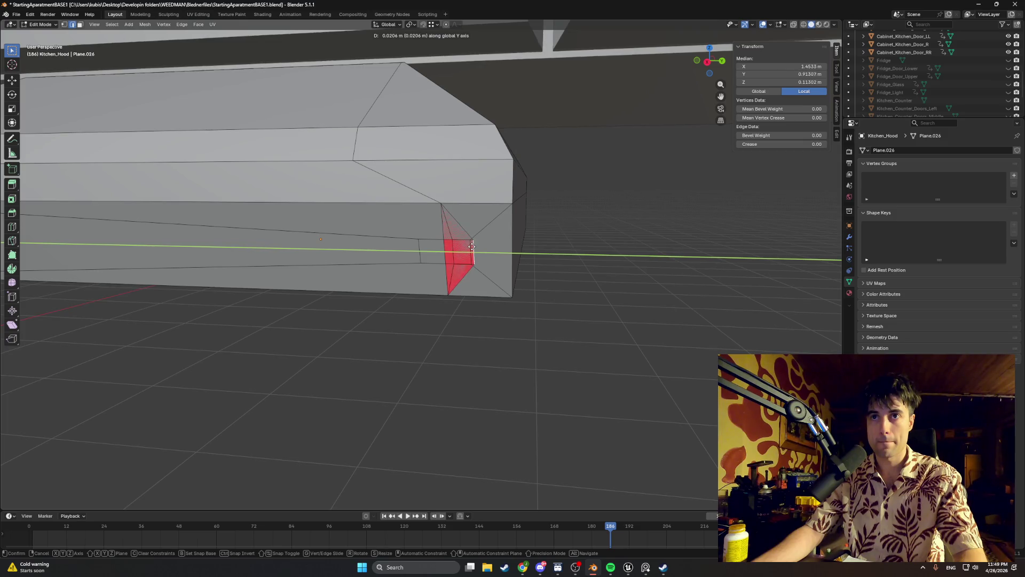
{"action": "left_click", "coordinate": [443, 246]}
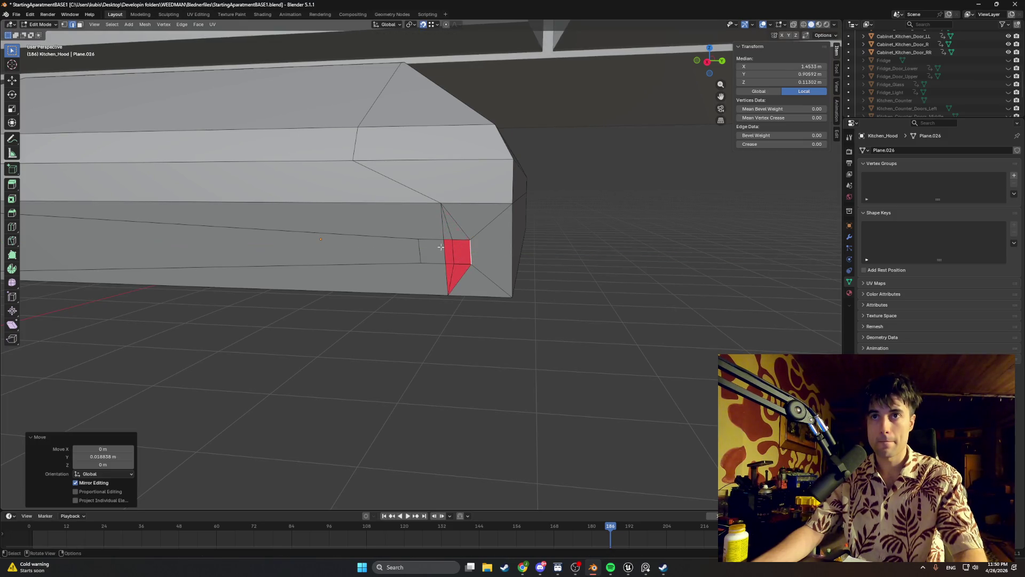
{"action": "key", "text": "g"}
{"action": "key", "text": "y"}
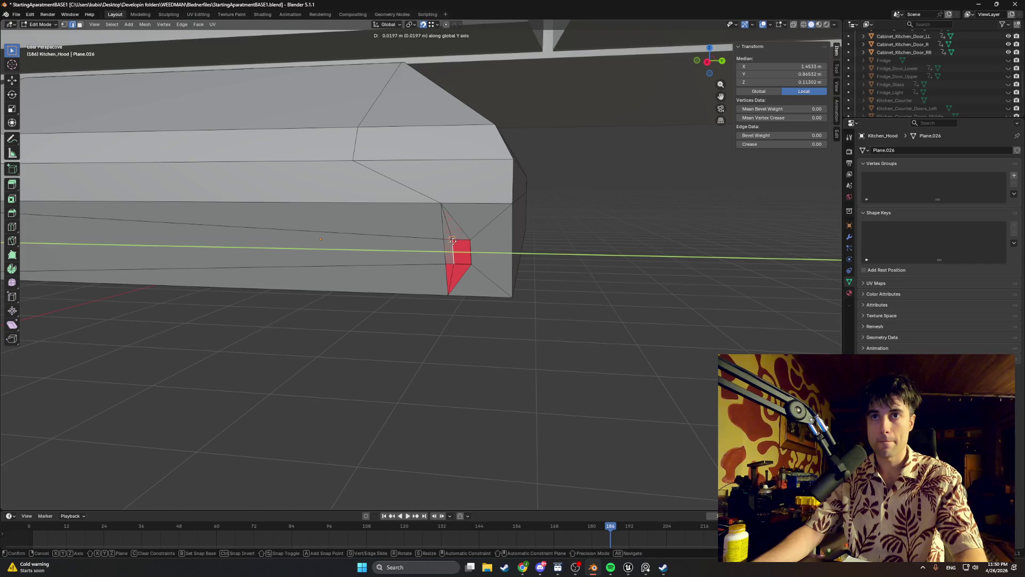
{"action": "left_click", "coordinate": [460, 249]}
- Switch to face selection and keep the viewport in solid shading, leaving the mesh unchanged
{"action": "key", "text": "3"}
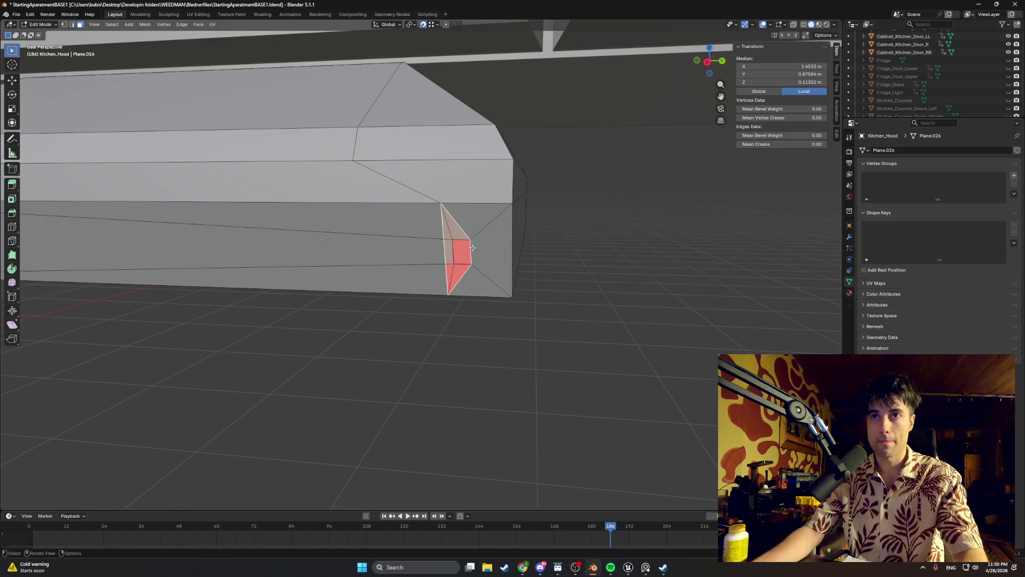
{"action": "key", "text": "z"}
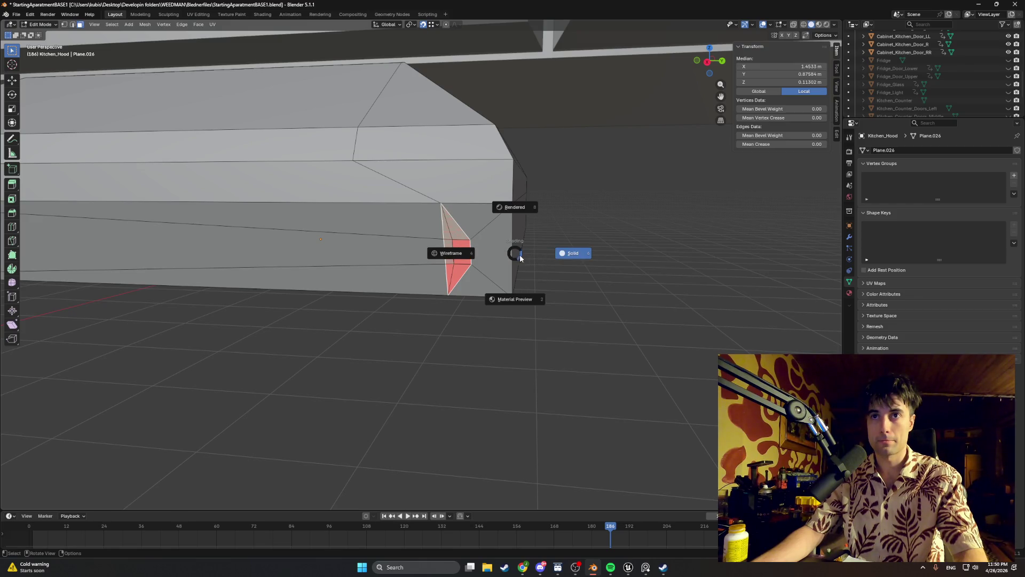
{"action": "left_click", "coordinate": [517, 250]}
{"action": "key", "text": "g"}
{"action": "key", "text": "y"}
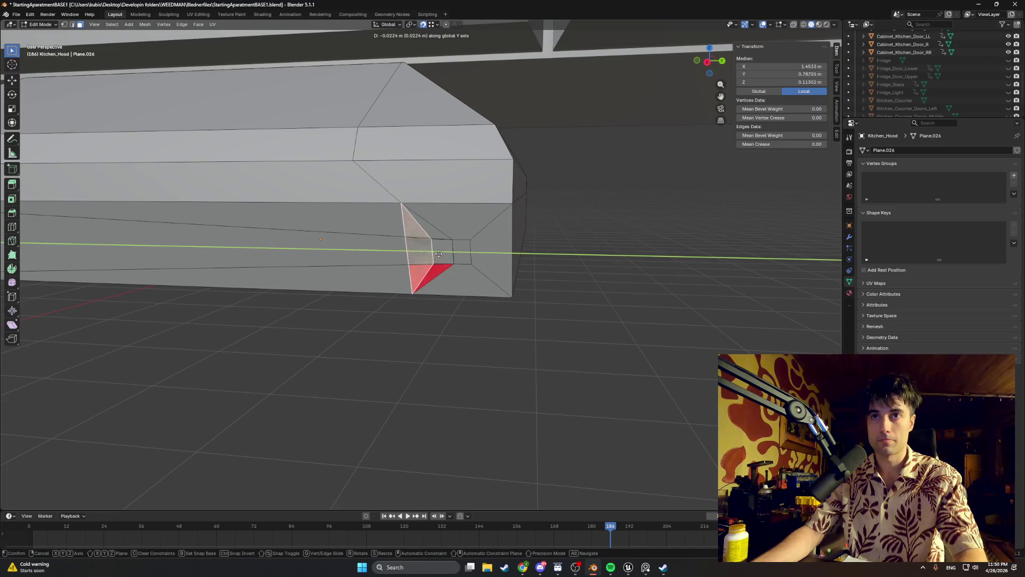
{"action": "key", "text": "Escape"}
- Select only the small end face and shift it along Y in wireframe view
{"action": "left_click", "coordinate": [480, 225], "text": "shift"}
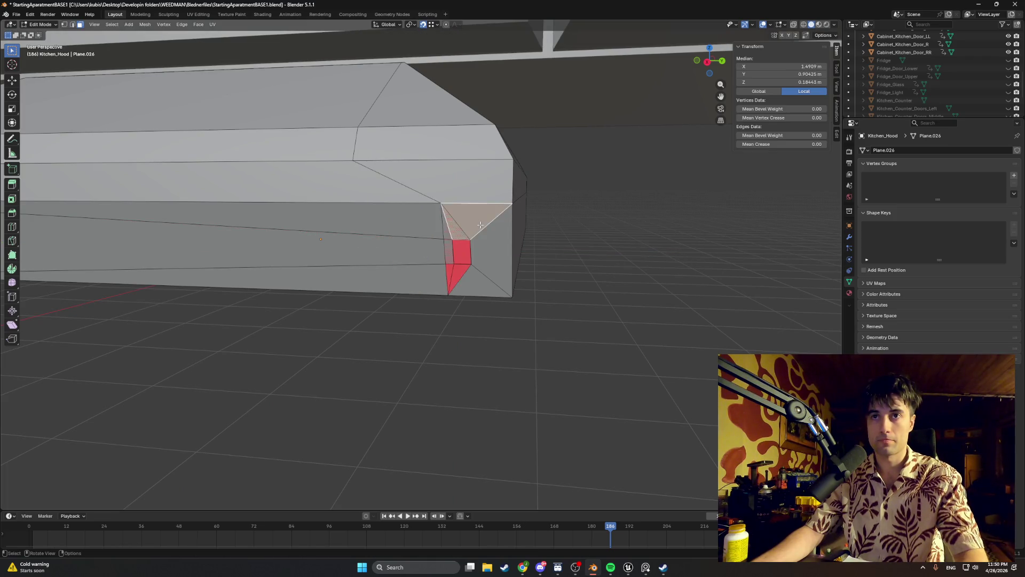
{"action": "left_click", "coordinate": [463, 248]}
{"action": "key", "text": "z"}
{"action": "key", "text": "KP_4"}
{"action": "key", "text": "g"}
{"action": "key", "text": "y"}
{"action": "left_click", "coordinate": [446, 254]}
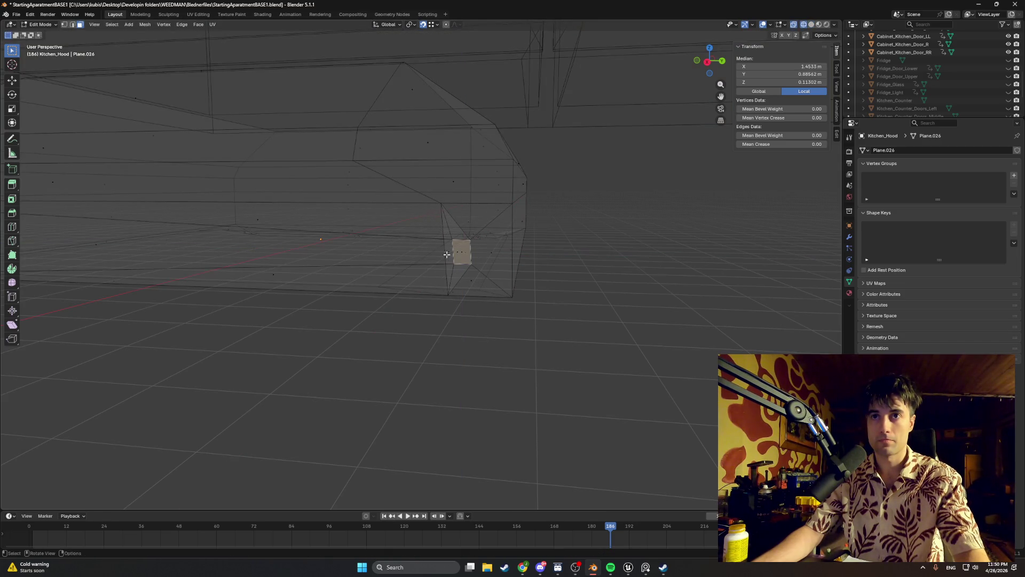
- From a side view, reselect the small rectangular face and move it along Y
{"action": "scroll", "coordinate": [468, 247], "scroll_direction": "up", "scroll_amount": 5}
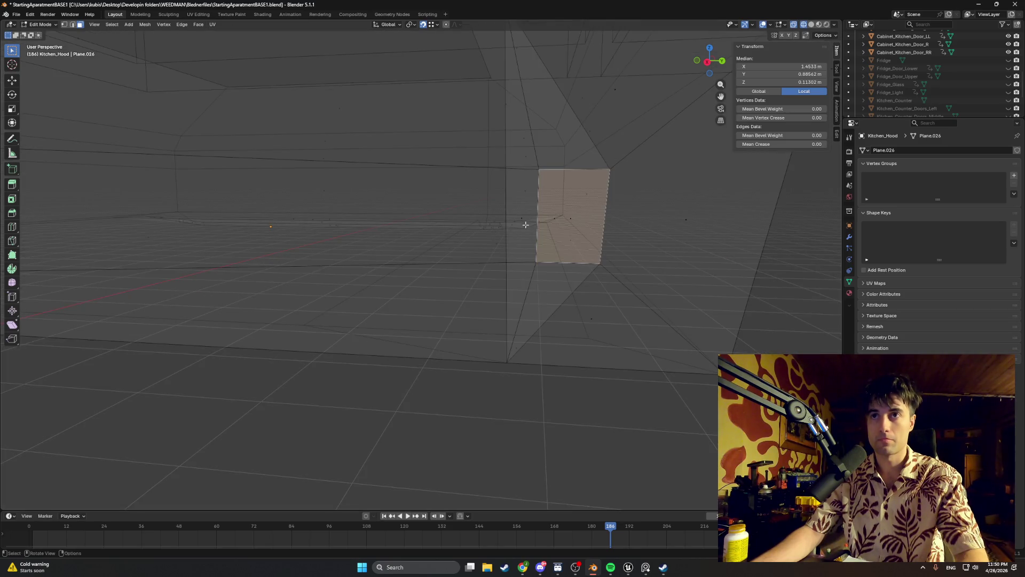
{"action": "key", "text": "KP_6"}
{"action": "left_click", "coordinate": [370, 302]}
{"action": "left_click", "coordinate": [401, 315]}
{"action": "key", "text": "ctrl+KP_6"}
{"action": "key", "text": "ctrl+KP_6"}
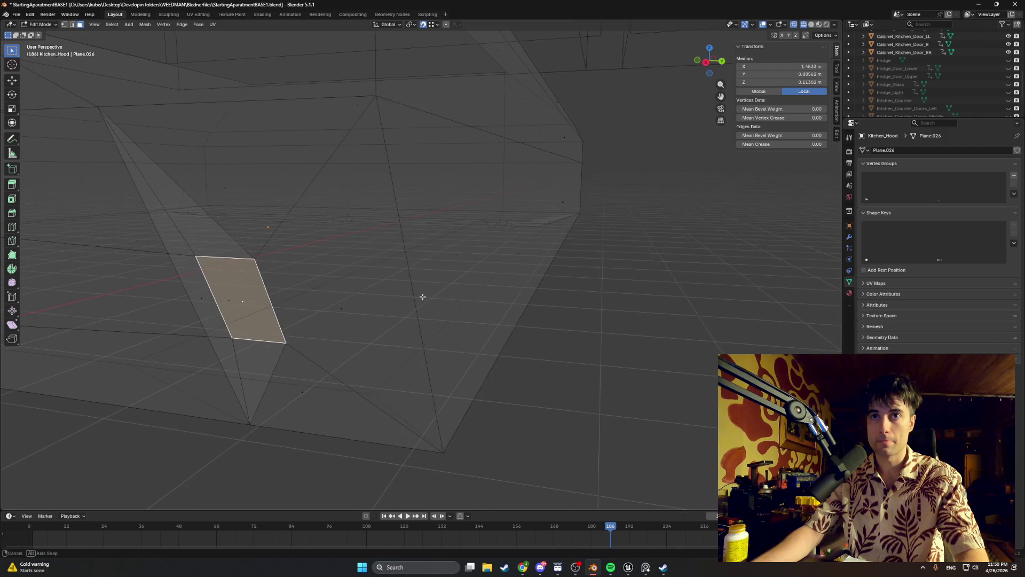
{"action": "key", "text": "ctrl+KP_4"}
{"action": "key", "text": "ctrl+KP_4"}
{"action": "key", "text": "g"}
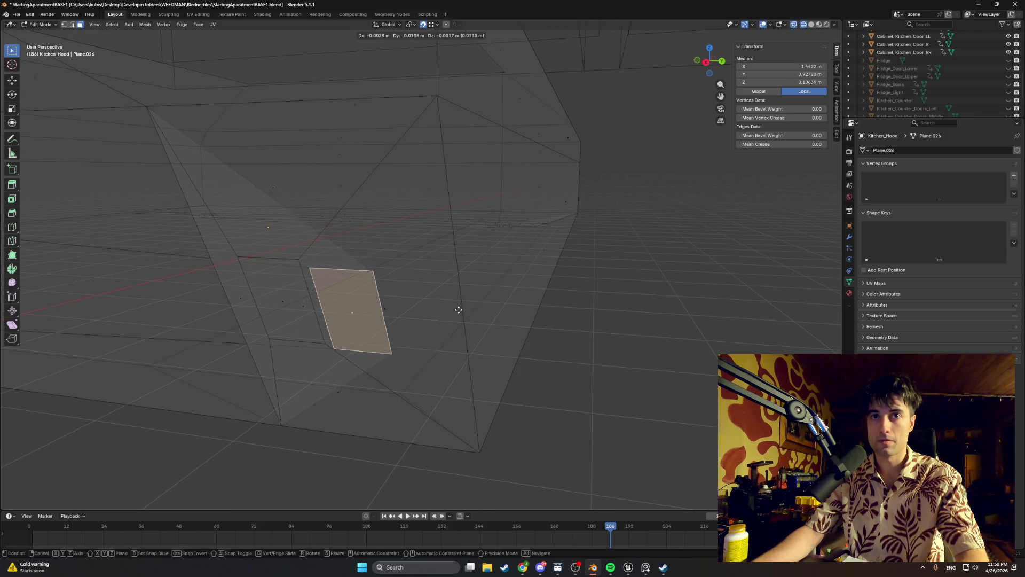
{"action": "key", "text": "y"}
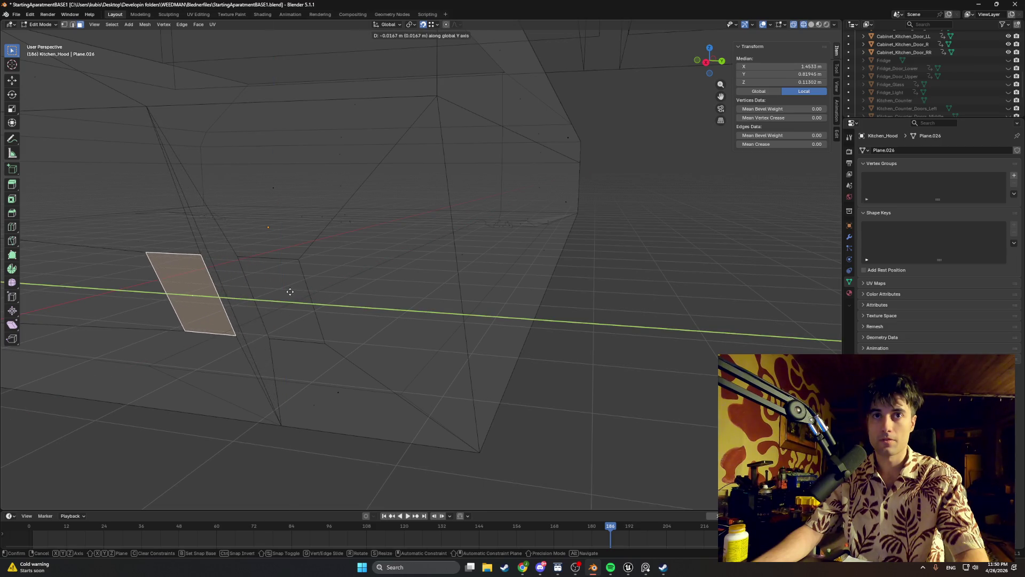
{"action": "left_click", "coordinate": [298, 292]}
- Return the viewport to solid shading and orbit in toward the small face
{"action": "middle_click_drag", "start_coordinate": [298, 292], "coordinate": [300, 284]}
{"action": "key", "text": "z"}
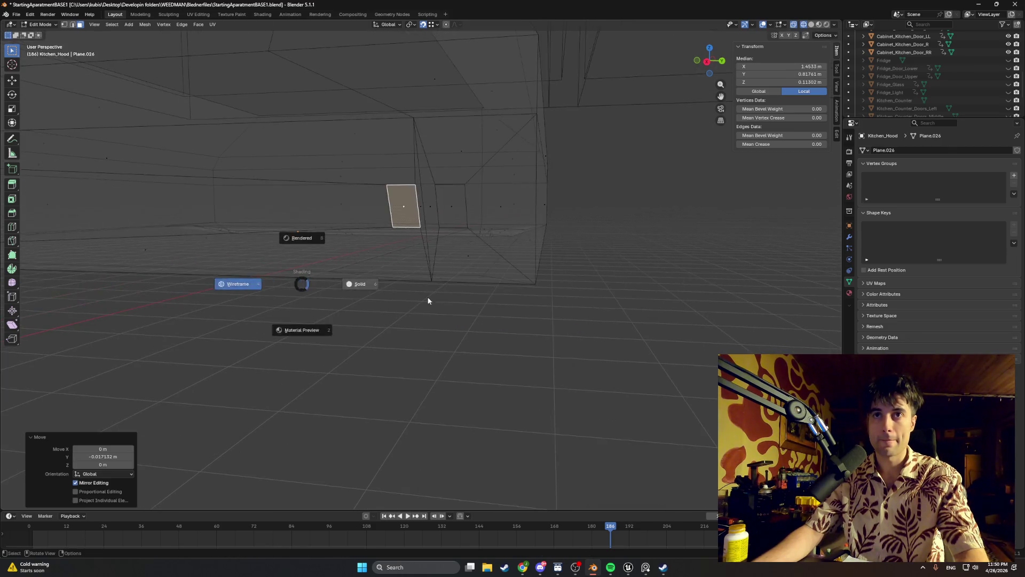
{"action": "left_click", "coordinate": [423, 296]}
{"action": "middle_click_drag", "start_coordinate": [400, 247], "coordinate": [447, 259]}
- Adjust the small front face's position once more along the Y axis
{"action": "key", "text": "g"}
{"action": "key", "text": "y"}
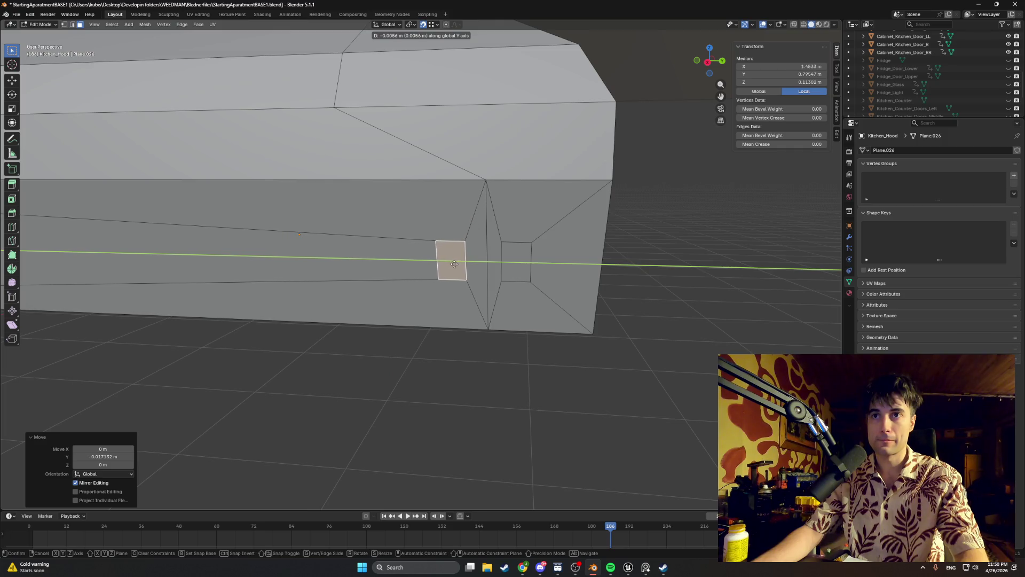
{"action": "left_click", "coordinate": [455, 263]}
{"action": "middle_click_drag", "start_coordinate": [474, 265], "coordinate": [500, 263]}
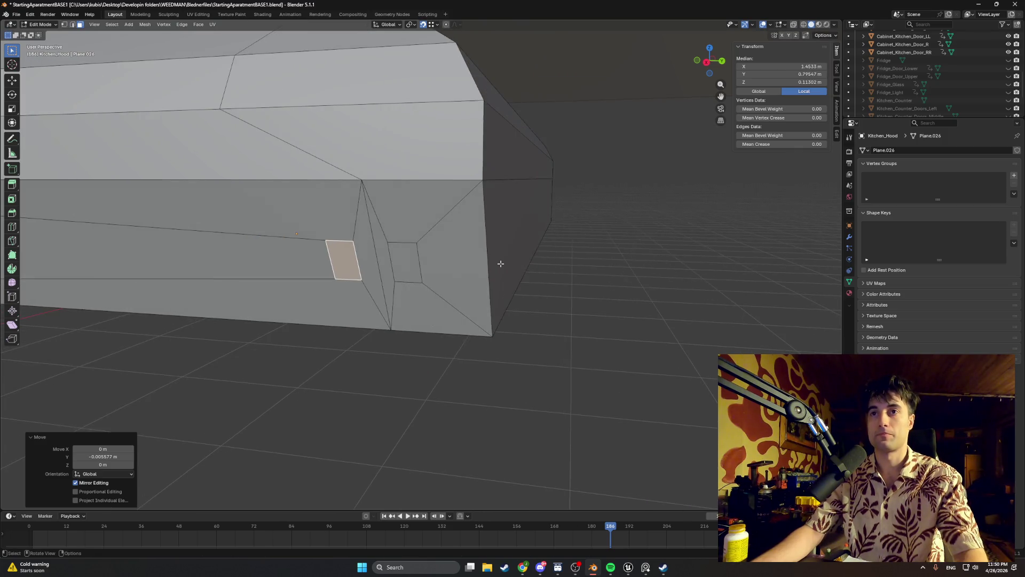
- Select both small slot faces, then extrude and inset them
{"action": "left_click", "coordinate": [404, 262]}
{"action": "left_click", "coordinate": [350, 261], "text": "shift"}
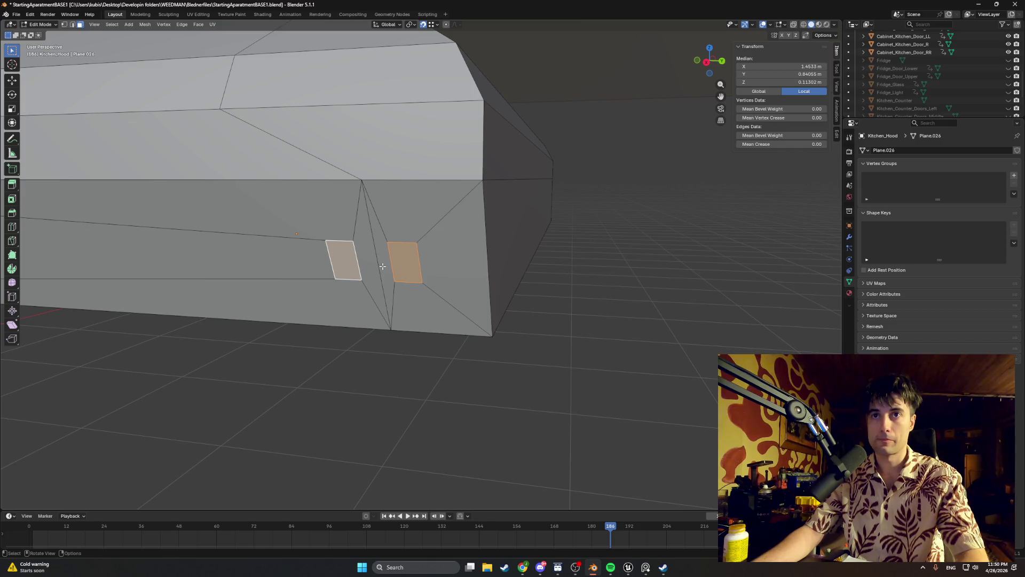
{"action": "key", "text": "e"}
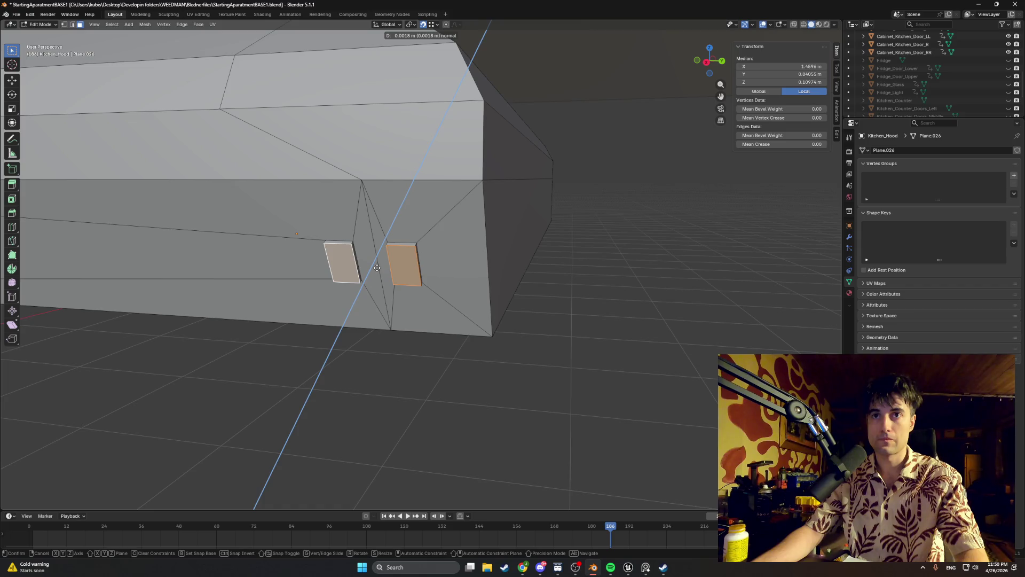
{"action": "left_click", "coordinate": [377, 268]}
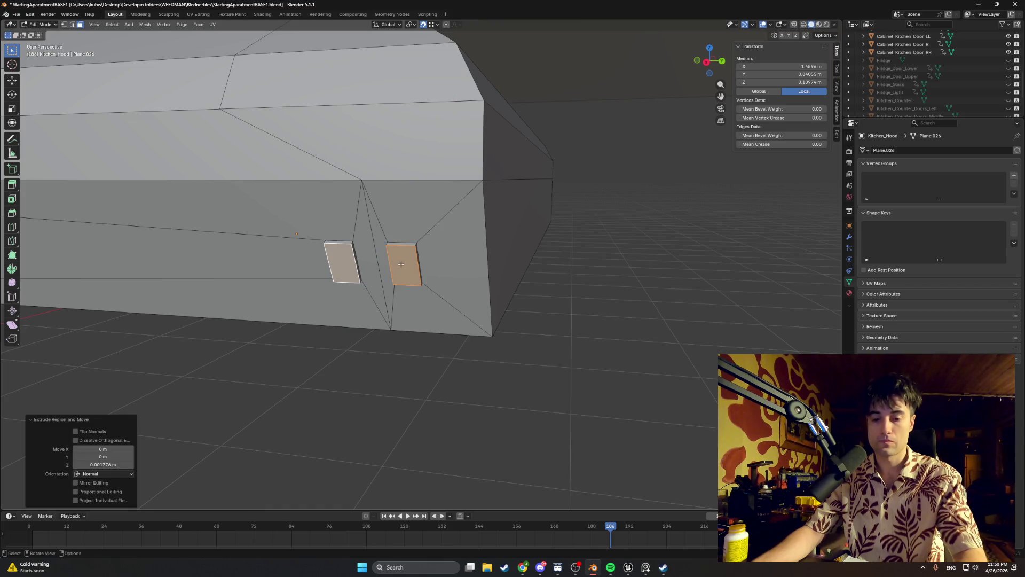
{"action": "key", "text": "i"}
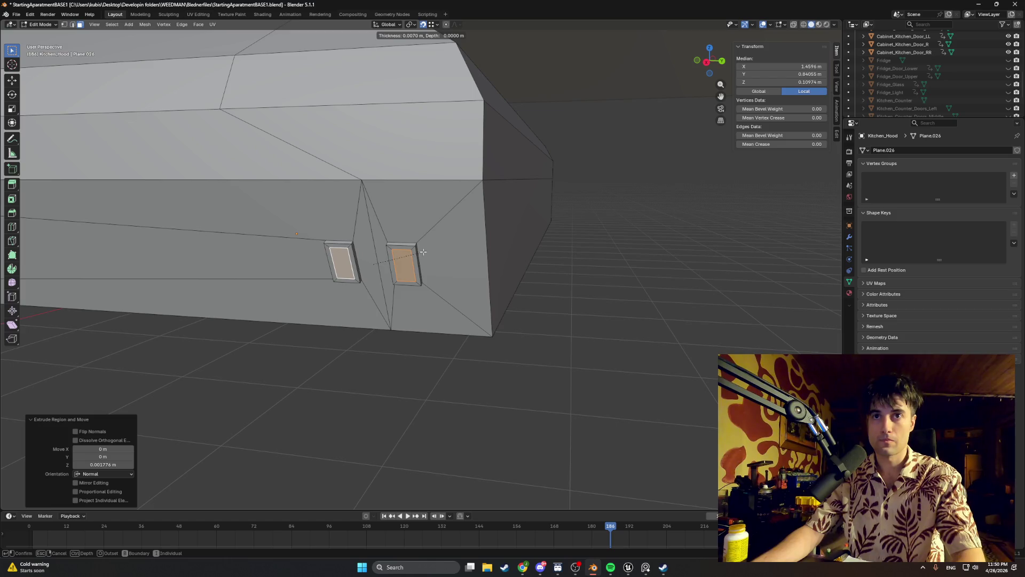
{"action": "left_click", "coordinate": [423, 251]}
- Select the top edge of the right inset and trial moving it, cancelling each attempt
{"action": "middle_click_drag", "start_coordinate": [423, 252], "coordinate": [337, 262]}
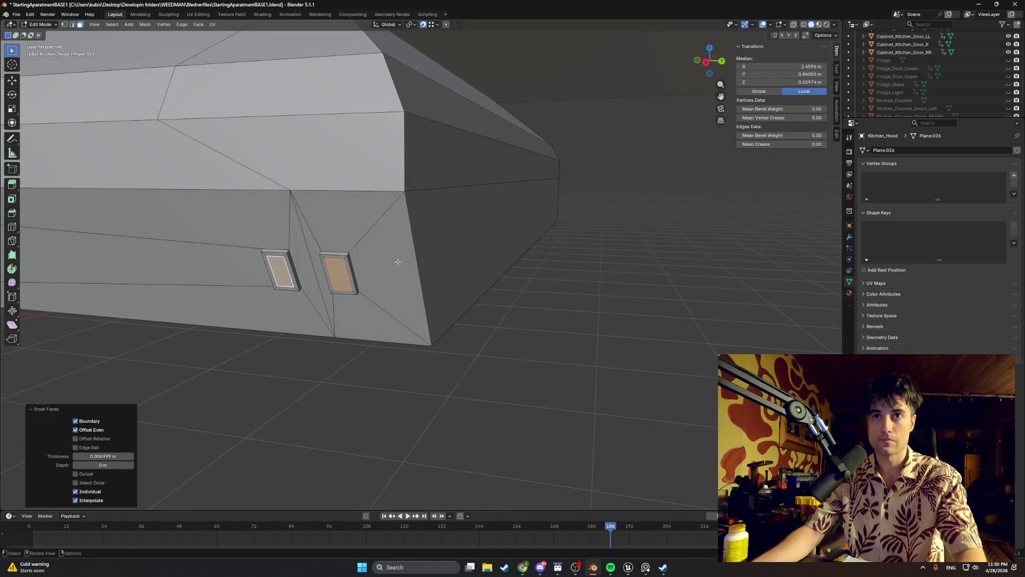
{"action": "left_click", "coordinate": [336, 260]}
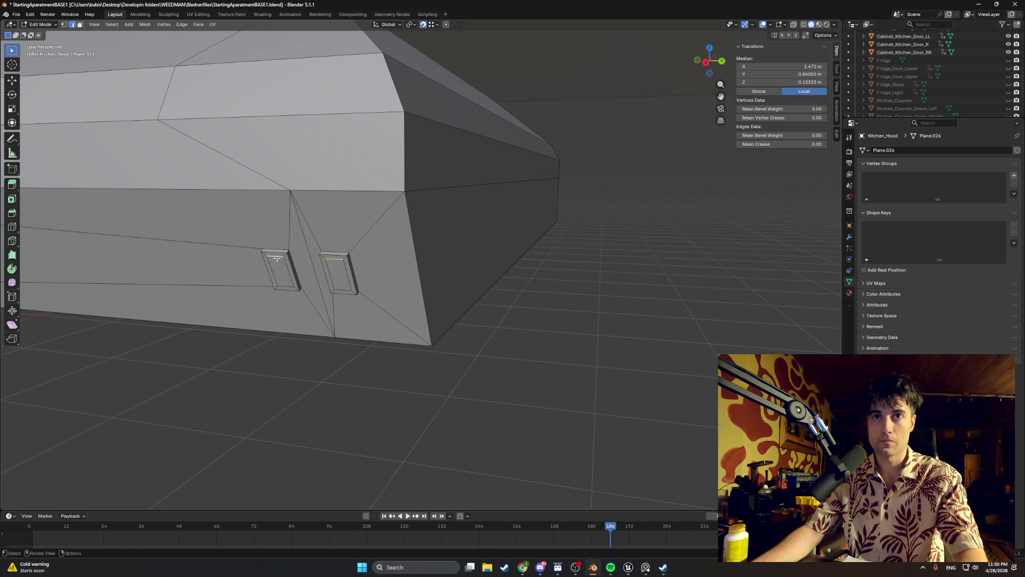
{"action": "key", "text": "g"}
{"action": "key", "text": "x"}
{"action": "right_click", "coordinate": [303, 264]}
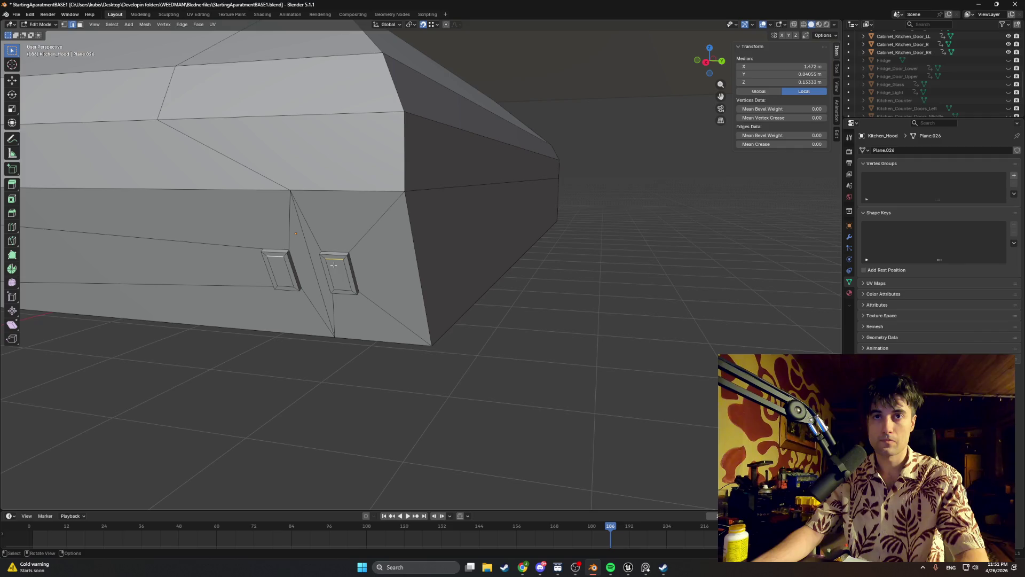
{"action": "key", "text": "g"}
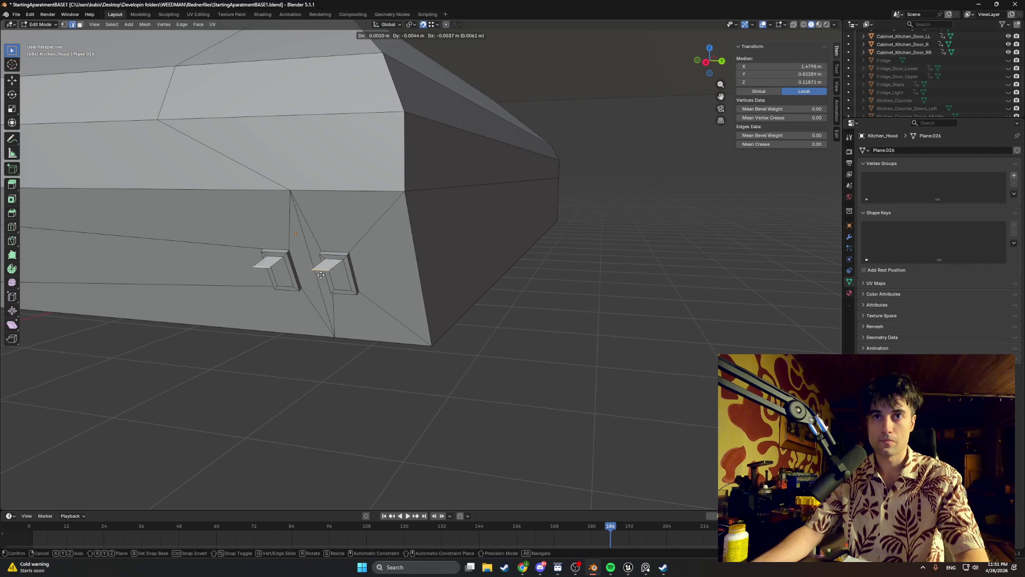
{"action": "right_click", "coordinate": [326, 275]}
{"action": "middle_click_drag", "start_coordinate": [326, 274], "coordinate": [355, 265]}
- From the back view, reposition the selected inset edge
{"action": "key", "text": "ctrl+KP_1"}
{"action": "mouse_move", "coordinate": [217, 222]}
{"action": "middle_mouse_down", "text": "shift"}
{"action": "mouse_move", "coordinate": [352, 251]}
{"action": "mouse_move", "coordinate": [284, 235]}
{"action": "mouse_move", "coordinate": [416, 283]}
{"action": "middle_mouse_up", "text": "shift"}
{"action": "key", "text": "g"}
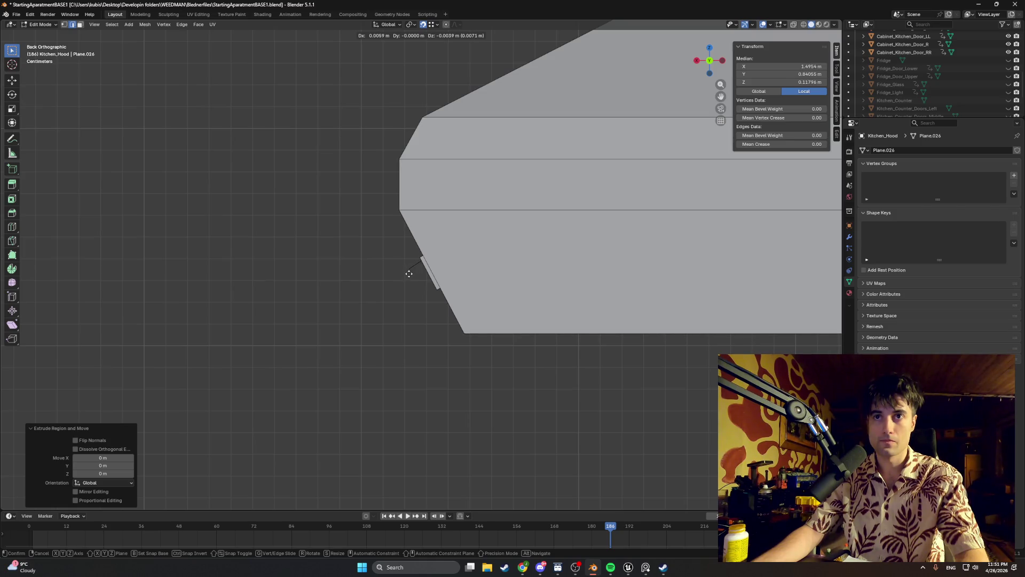
{"action": "left_click", "coordinate": [413, 271]}
{"action": "middle_click_drag", "start_coordinate": [419, 270], "coordinate": [463, 270]}
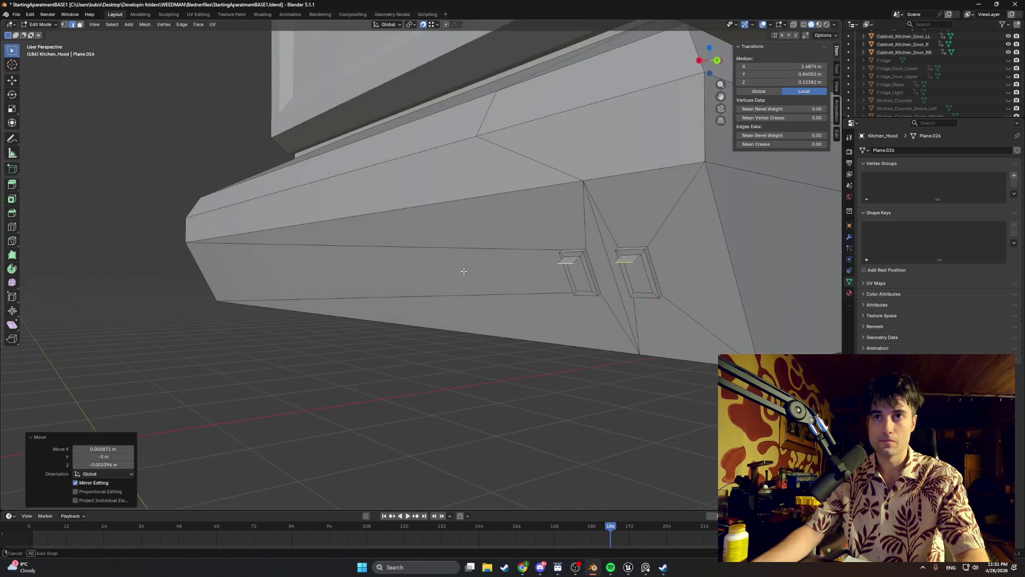
- Delete the inner face of the right slot
{"action": "middle_click_drag", "start_coordinate": [554, 282], "coordinate": [560, 286]}
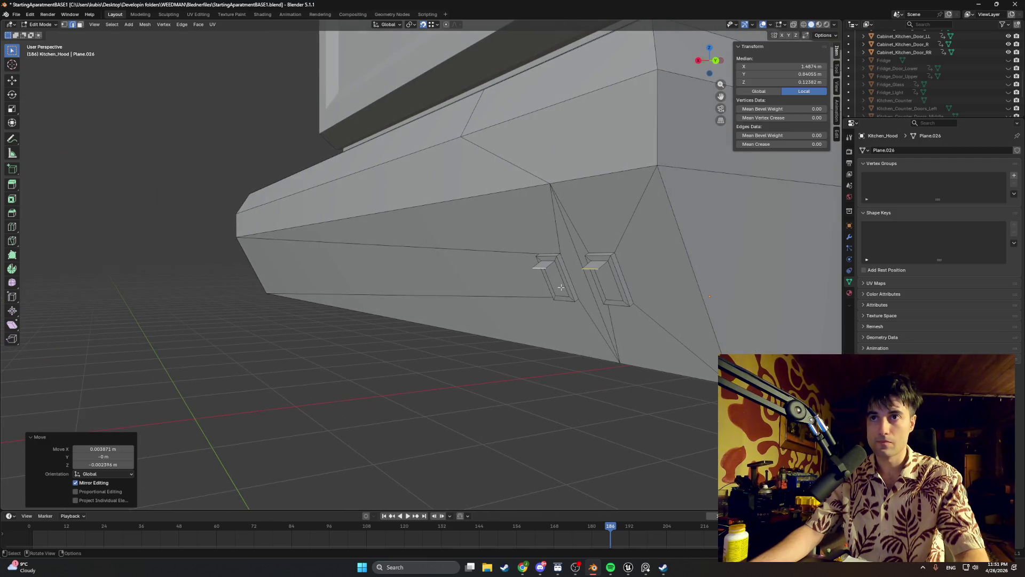
{"action": "left_click", "coordinate": [610, 301]}
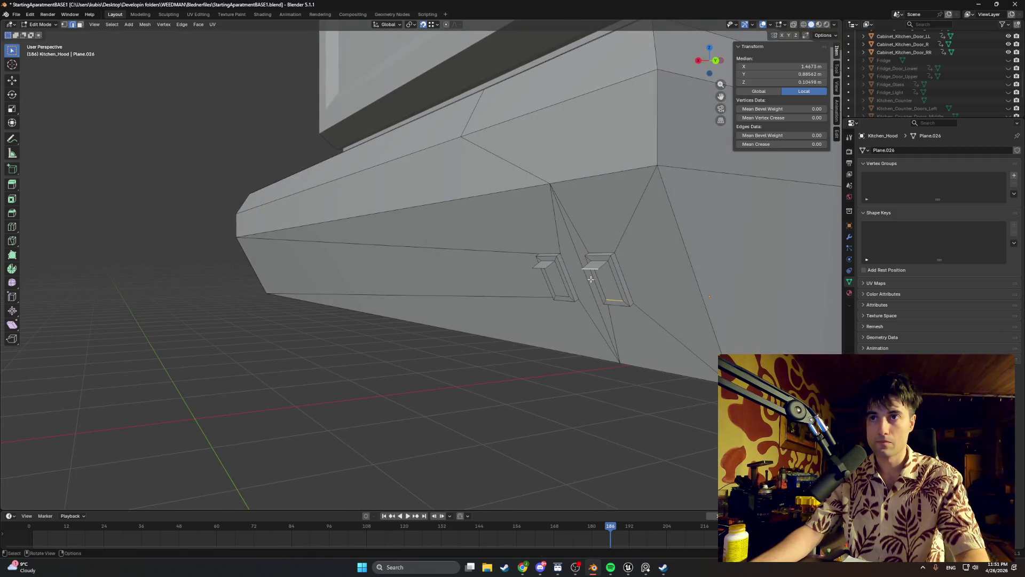
{"action": "middle_click_drag", "start_coordinate": [590, 279], "coordinate": [644, 290]}
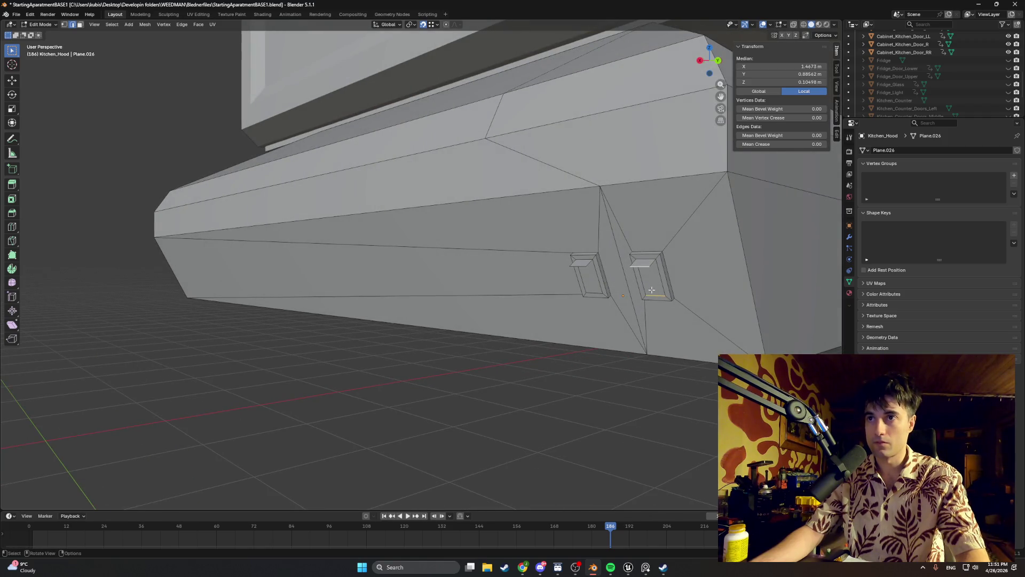
{"action": "left_click", "coordinate": [649, 298]}
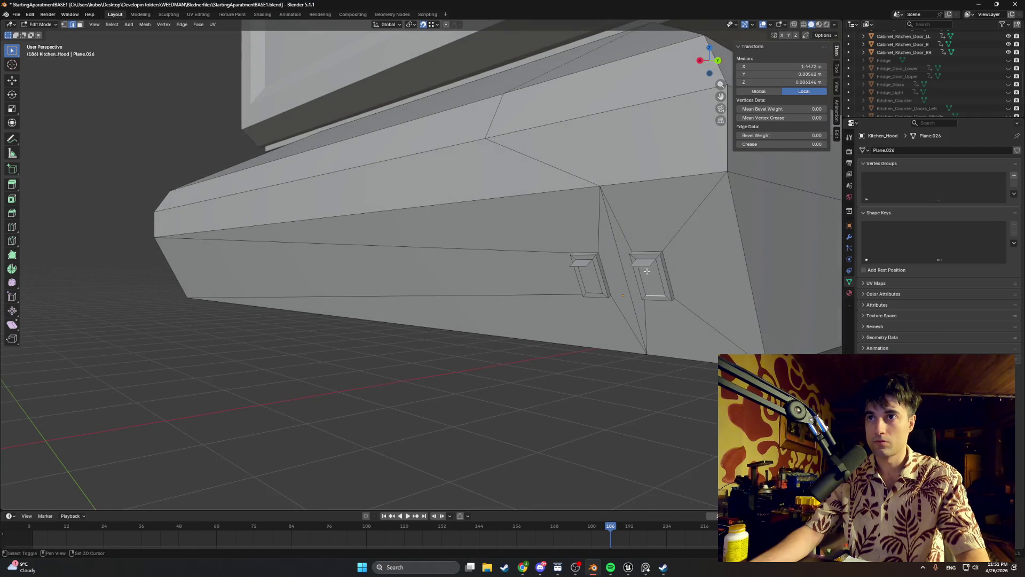
{"action": "left_click", "coordinate": [648, 297], "text": "alt"}
{"action": "middle_click_drag", "start_coordinate": [648, 297], "coordinate": [639, 279]}
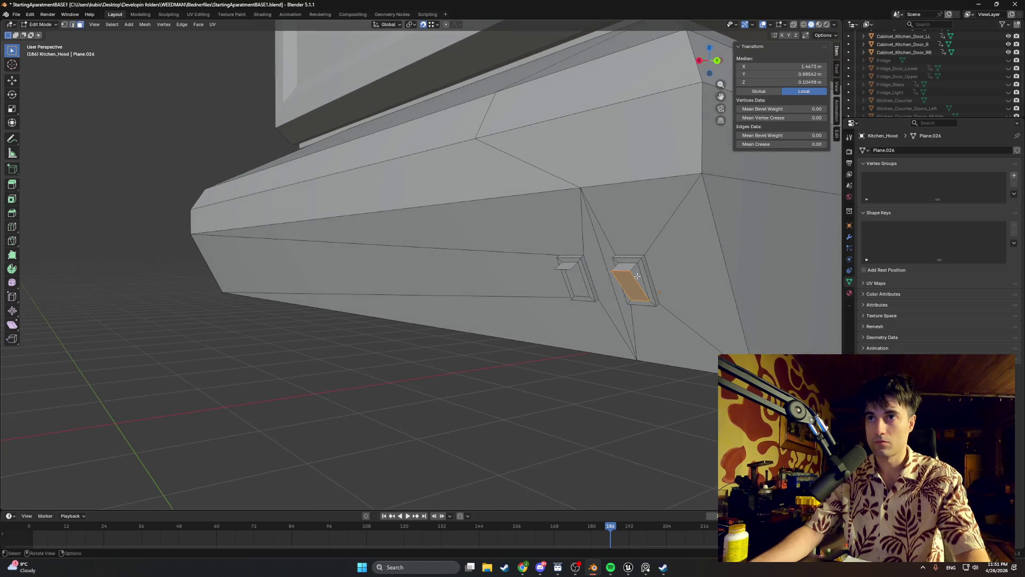
{"action": "key", "text": "x"}
{"action": "left_click", "coordinate": [616, 274]}
- Delete the left slot's inner face and select several of its edges
{"action": "left_click", "coordinate": [585, 271], "text": "alt"}
{"action": "key", "text": "x"}
{"action": "left_click", "coordinate": [568, 281]}
{"action": "left_click", "coordinate": [565, 269]}
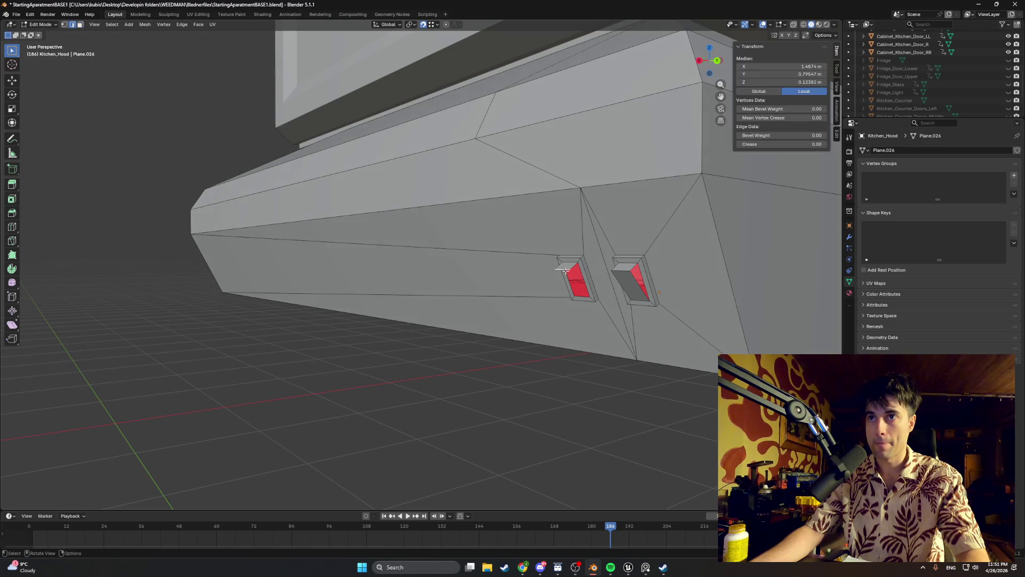
{"action": "left_click", "coordinate": [566, 270], "text": "shift"}
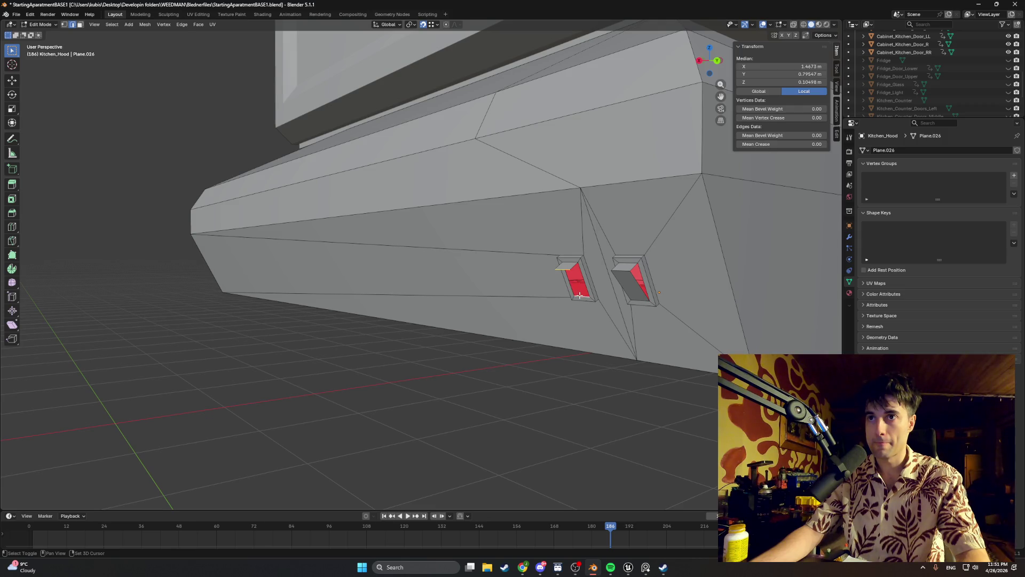
{"action": "left_click", "coordinate": [574, 273], "text": "shift"}
{"action": "middle_click_drag", "start_coordinate": [574, 273], "coordinate": [607, 273]}
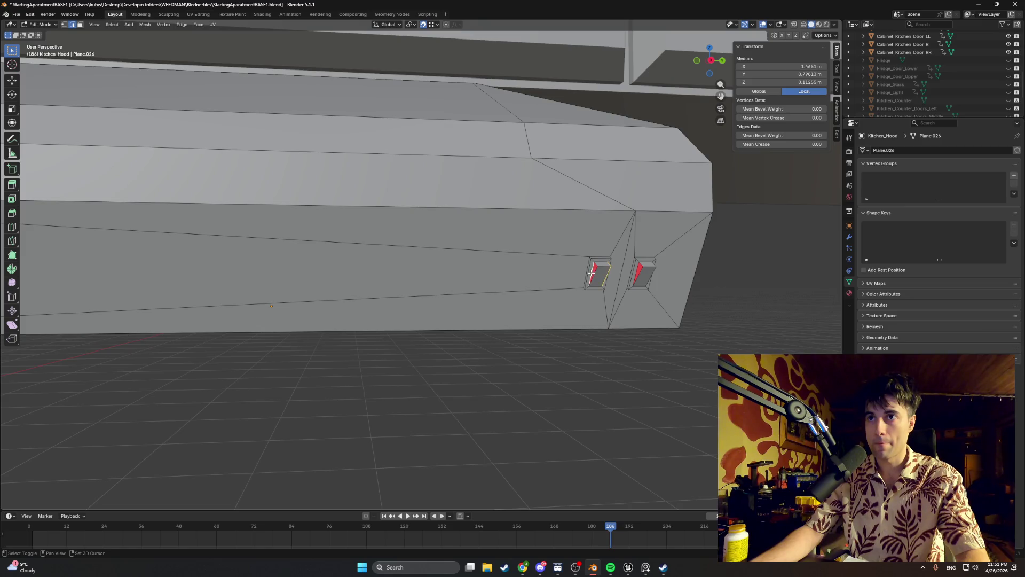
- Select the faces of both button pieces inside the hood's front sockets
{"action": "mouse_move", "coordinate": [609, 278]}
{"action": "middle_mouse_down"}
{"action": "mouse_move", "coordinate": [551, 282]}
{"action": "mouse_move", "coordinate": [587, 287]}
{"action": "mouse_move", "coordinate": [582, 309]}
{"action": "mouse_move", "coordinate": [522, 350]}
{"action": "mouse_move", "coordinate": [558, 307]}
{"action": "mouse_move", "coordinate": [527, 342]}
{"action": "middle_mouse_up"}
{"action": "left_click", "coordinate": [522, 350]}
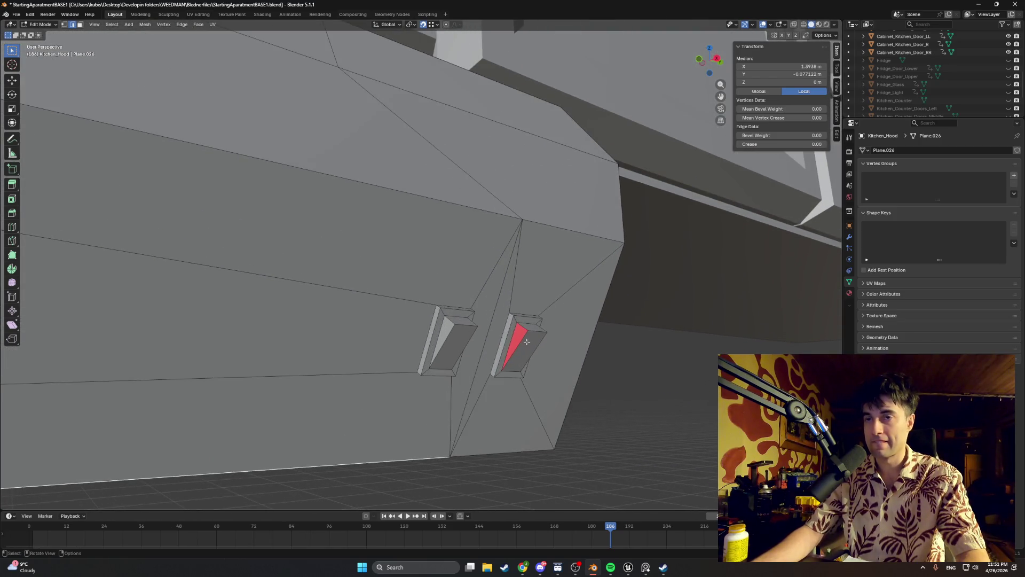
{"action": "left_click", "coordinate": [511, 340]}
{"action": "left_click", "coordinate": [517, 345], "text": "shift"}
{"action": "mouse_move", "coordinate": [517, 344]}
{"action": "middle_mouse_down"}
{"action": "mouse_move", "coordinate": [457, 331]}
{"action": "mouse_move", "coordinate": [527, 337]}
{"action": "mouse_move", "coordinate": [437, 343]}
{"action": "middle_mouse_up"}
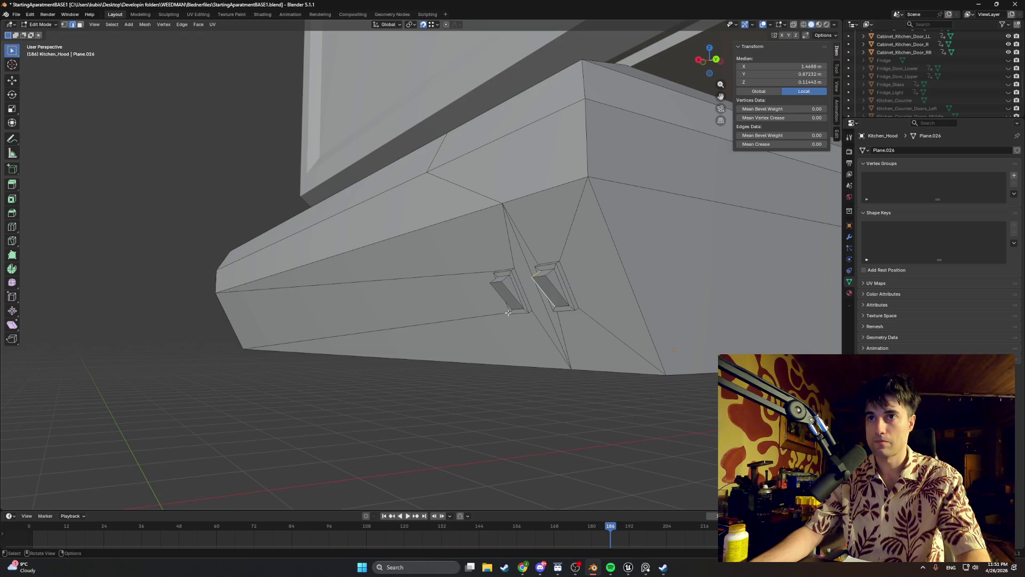
{"action": "mouse_move", "coordinate": [509, 312]}
{"action": "middle_mouse_down"}
{"action": "mouse_move", "coordinate": [568, 308]}
{"action": "mouse_move", "coordinate": [553, 314]}
{"action": "middle_mouse_up"}
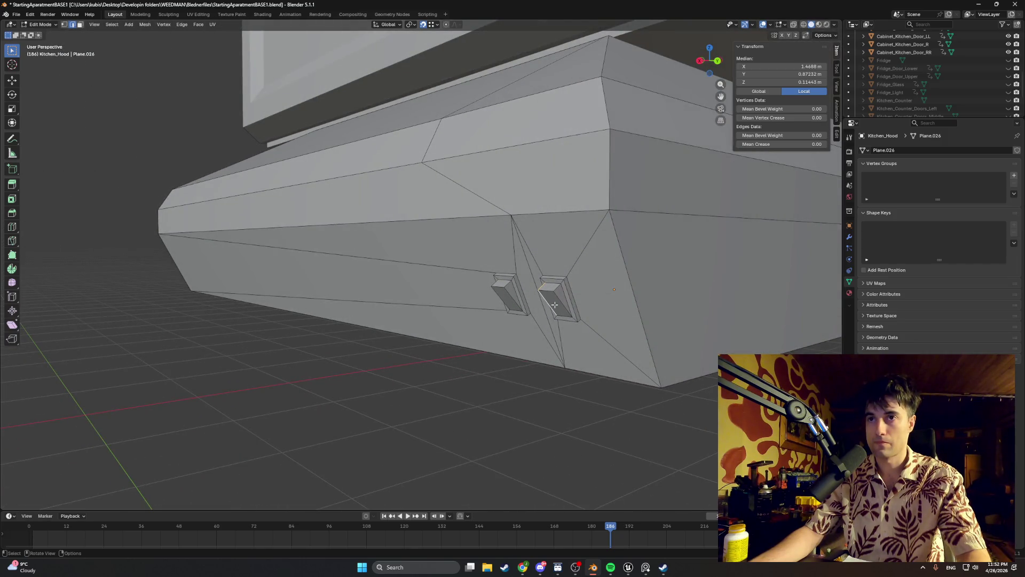
{"action": "left_click", "coordinate": [556, 301], "text": "shift"}
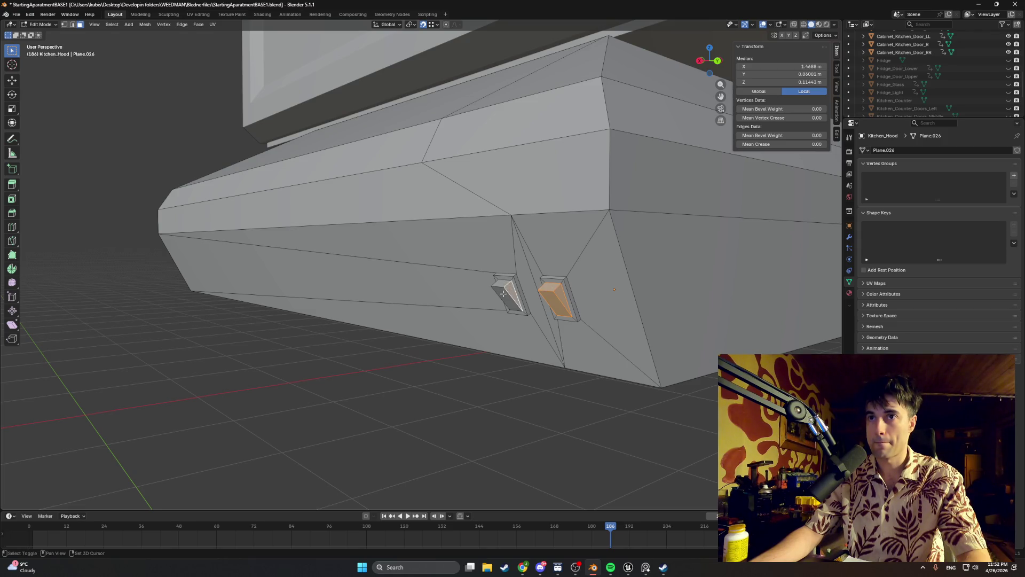
{"action": "mouse_move", "coordinate": [503, 285]}
{"action": "middle_mouse_down"}
{"action": "mouse_move", "coordinate": [463, 277]}
{"action": "mouse_move", "coordinate": [494, 283]}
{"action": "mouse_move", "coordinate": [486, 286]}
{"action": "middle_mouse_up"}
{"action": "scroll", "coordinate": [442, 273], "scroll_direction": "up", "scroll_amount": 2}
- Separate the selected buttons into a new object, Kitchen_Hood.001
{"action": "key", "text": "p"}
{"action": "left_click", "coordinate": [494, 277]}
{"action": "scroll", "coordinate": [921, 69], "scroll_direction": "down", "scroll_amount": 3}
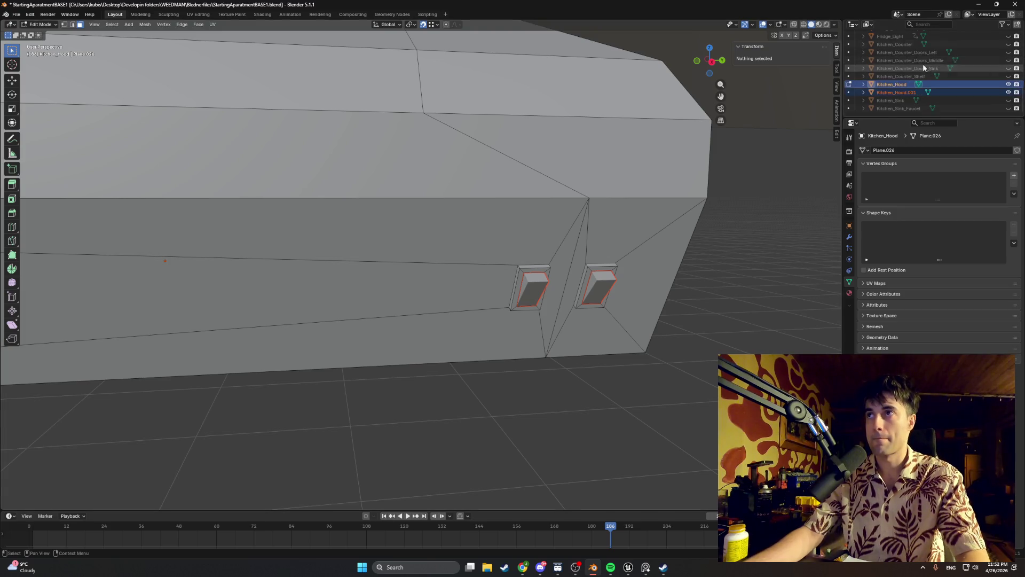
- Rename Kitchen_Hood.001 to Kitchen_Hood_Buttons in the Outliner
{"action": "double_click", "coordinate": [897, 94]}
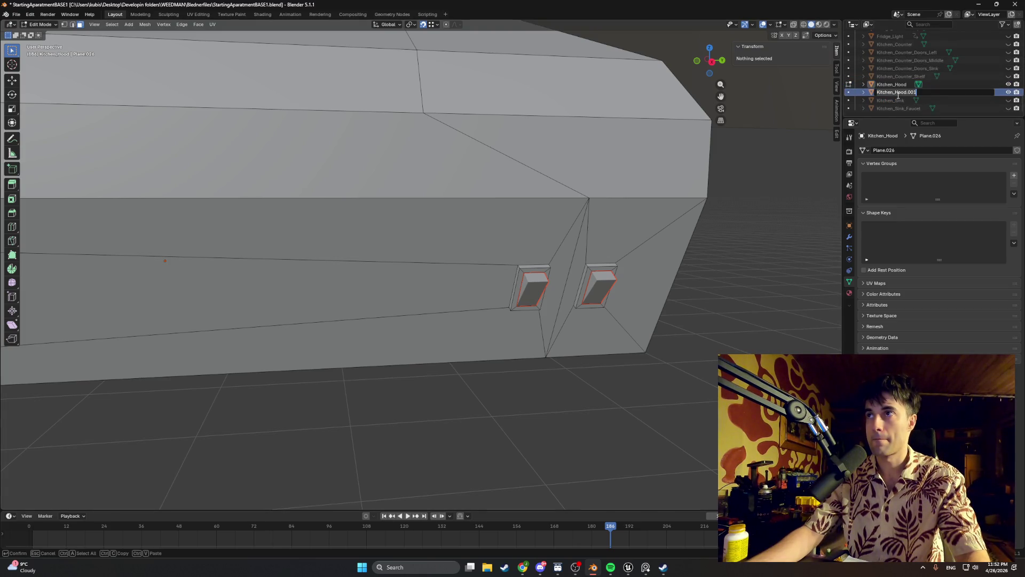
{"action": "left_click", "coordinate": [914, 92]}
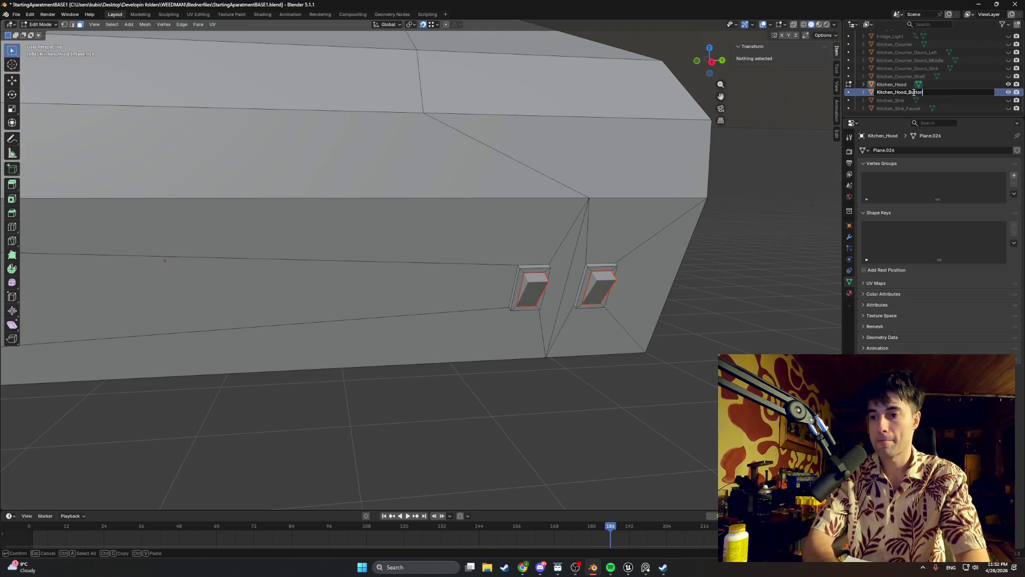
{"action": "type", "text": "s"}
{"action": "key", "text": "Return"}
{"action": "middle_click_drag", "start_coordinate": [664, 259], "coordinate": [631, 282]}
{"action": "key", "text": "Tab"}
{"action": "key", "text": "Tab"}
- In Object Mode, set the Kitchen_Hood_Buttons origin to its geometry
{"action": "left_click", "coordinate": [901, 92]}
{"action": "key", "text": "Tab"}
{"action": "key", "text": "r"}
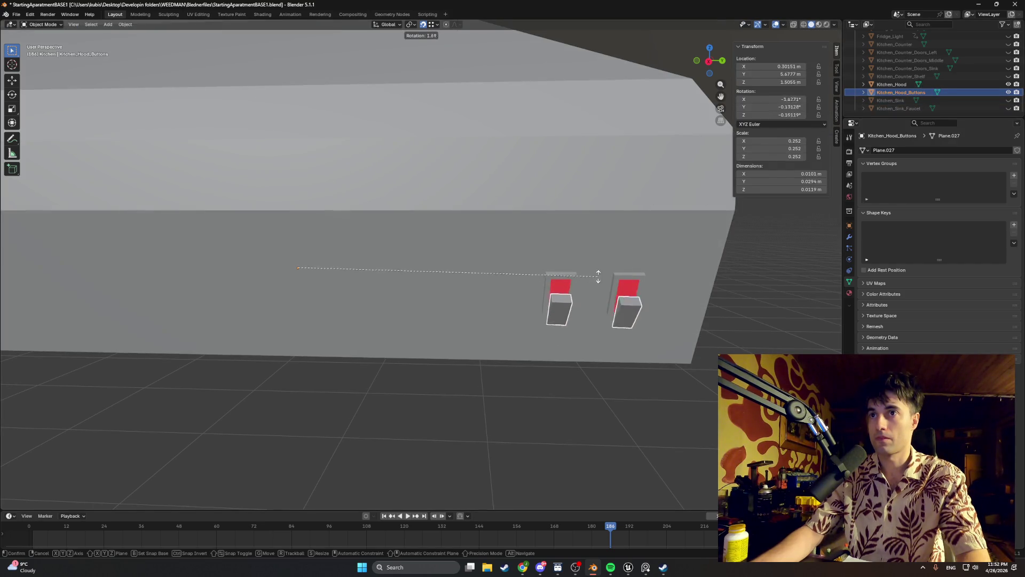
{"action": "right_click", "coordinate": [616, 283]}
{"action": "right_click", "coordinate": [616, 284]}
{"action": "mouse_move", "coordinate": [614, 282]}
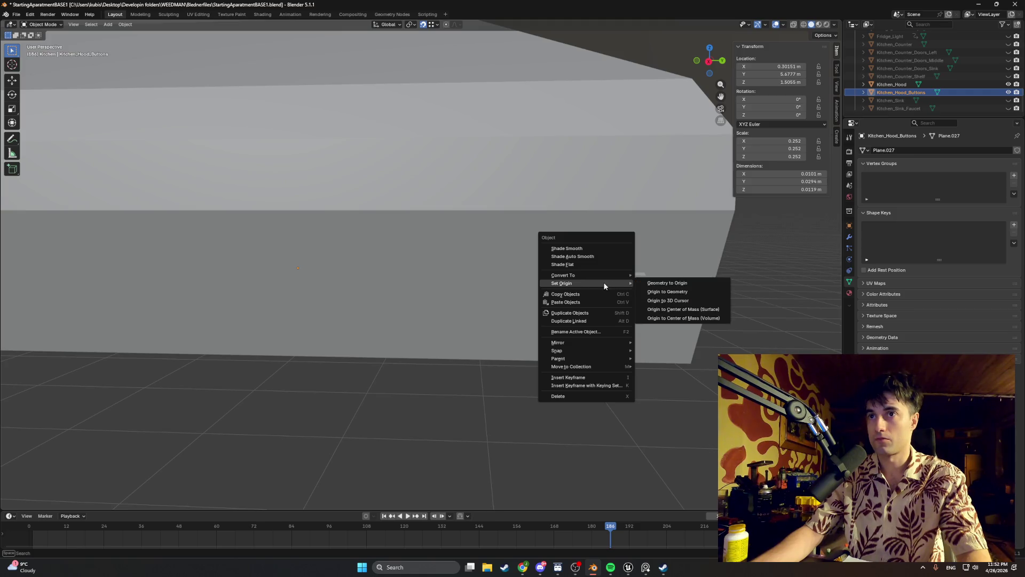
{"action": "left_click", "coordinate": [659, 293]}
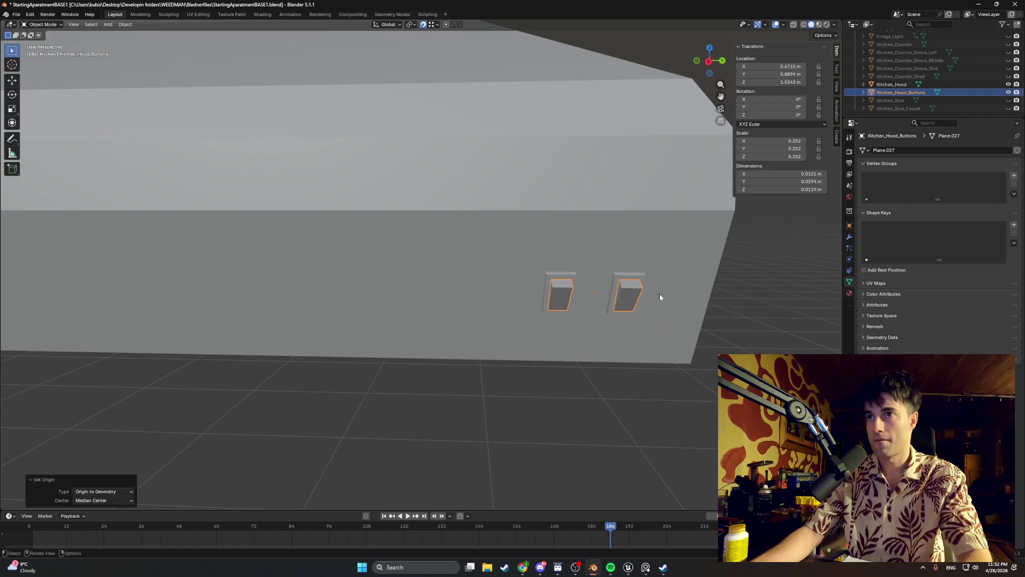
- Rotate the buttons around the global X axis and view them from the side
{"action": "key", "text": "r"}
{"action": "key", "text": "r"}
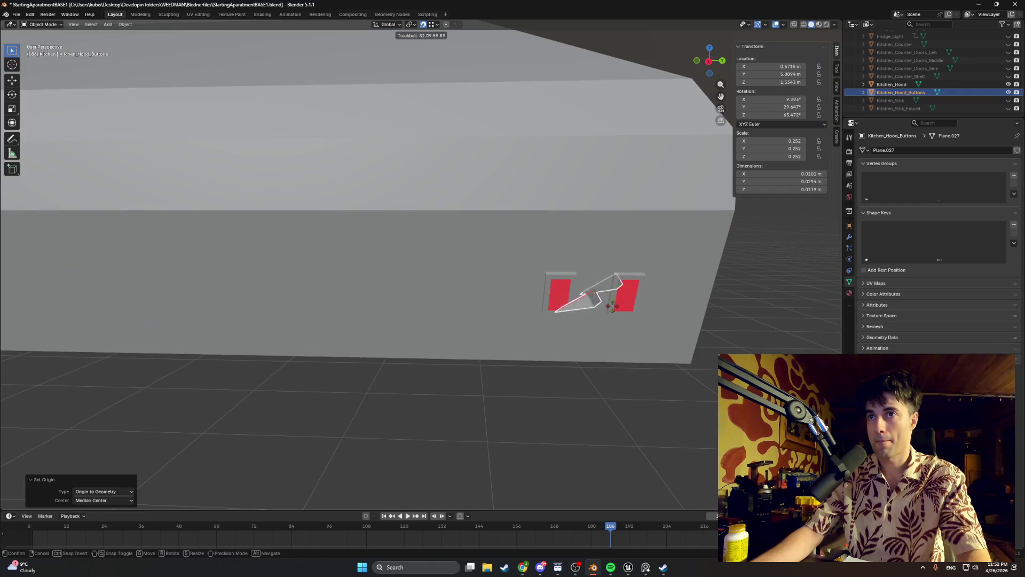
{"action": "key", "text": "x"}
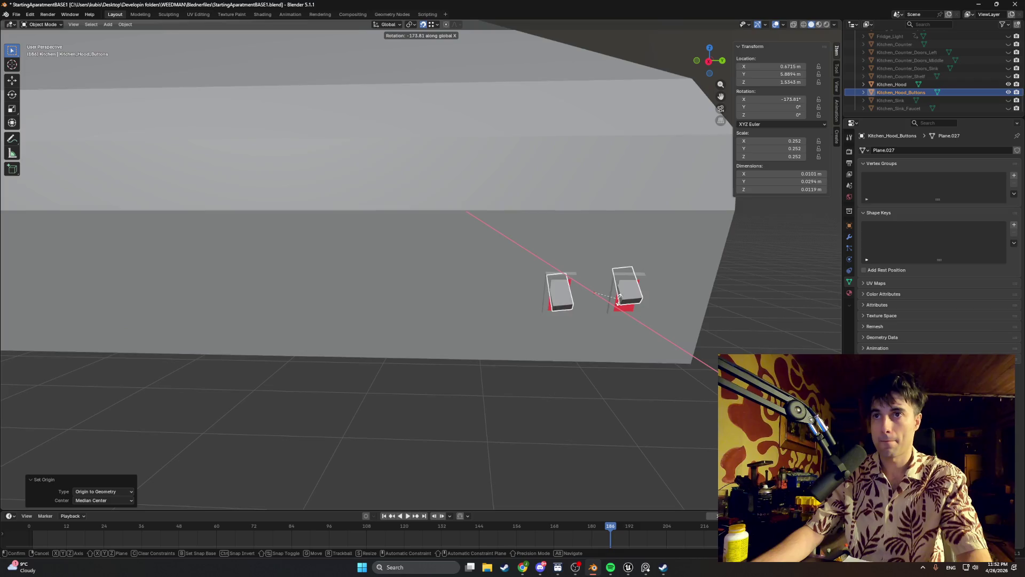
{"action": "left_click", "coordinate": [614, 299]}
{"action": "mouse_move", "coordinate": [614, 299]}
{"action": "middle_mouse_down"}
{"action": "mouse_move", "coordinate": [559, 287]}
{"action": "mouse_move", "coordinate": [578, 283]}
{"action": "middle_mouse_up"}
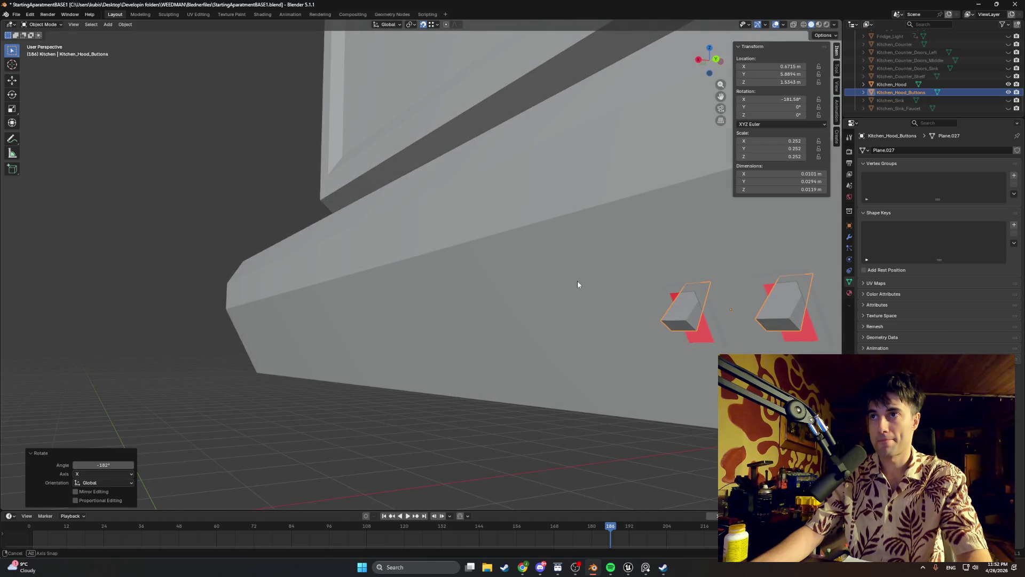
{"action": "mouse_move", "coordinate": [652, 291]}
{"action": "middle_mouse_down"}
{"action": "mouse_move", "coordinate": [554, 287]}
{"action": "mouse_move", "coordinate": [563, 286]}
{"action": "middle_mouse_up"}
- Undo the buttons' rotation back to 0°, inspect them under the hood, and deselect
{"action": "key", "text": "r"}
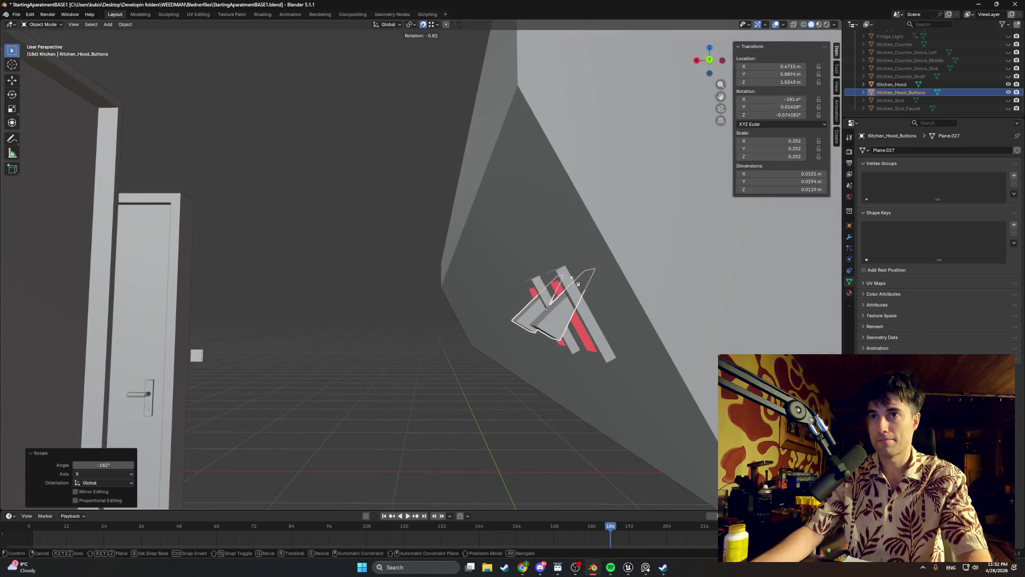
{"action": "key", "text": "Escape"}
{"action": "key", "text": "ctrl+z"}
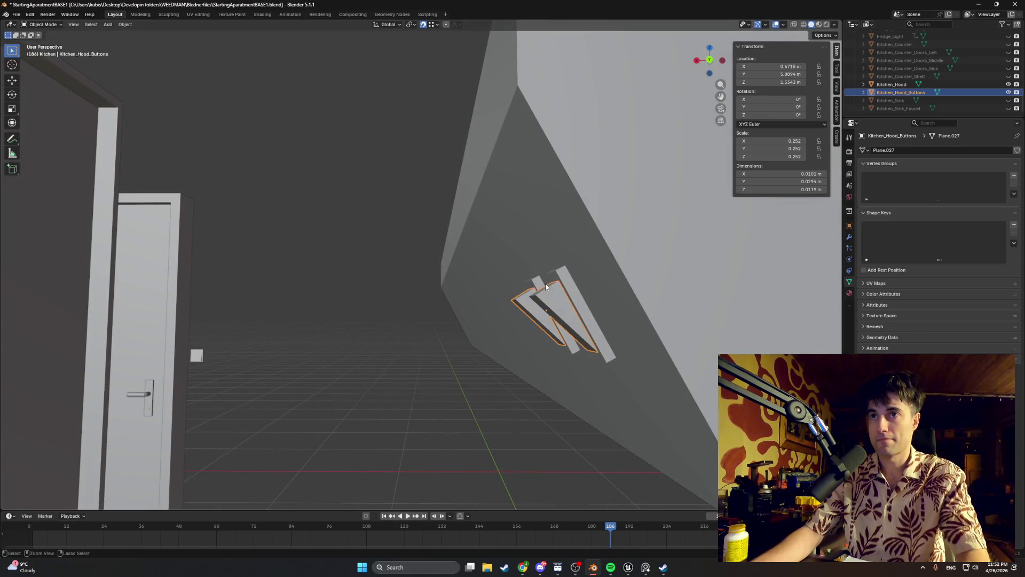
{"action": "mouse_move", "coordinate": [545, 287]}
{"action": "middle_mouse_down"}
{"action": "mouse_move", "coordinate": [600, 284]}
{"action": "mouse_move", "coordinate": [568, 285]}
{"action": "middle_mouse_up"}
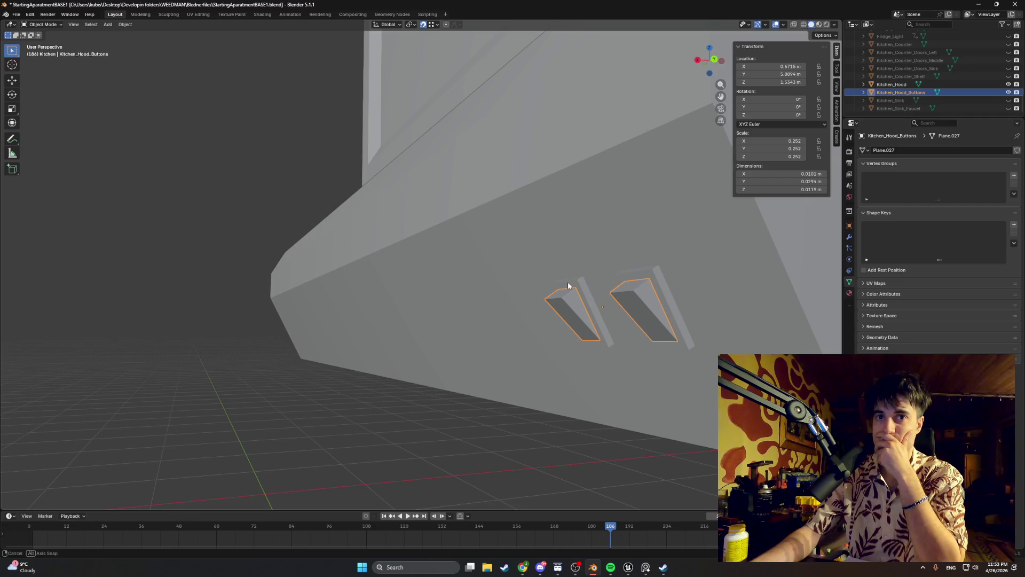
{"action": "mouse_move", "coordinate": [568, 285]}
{"action": "middle_mouse_down"}
{"action": "mouse_move", "coordinate": [607, 289]}
{"action": "mouse_move", "coordinate": [567, 284]}
{"action": "middle_mouse_up"}
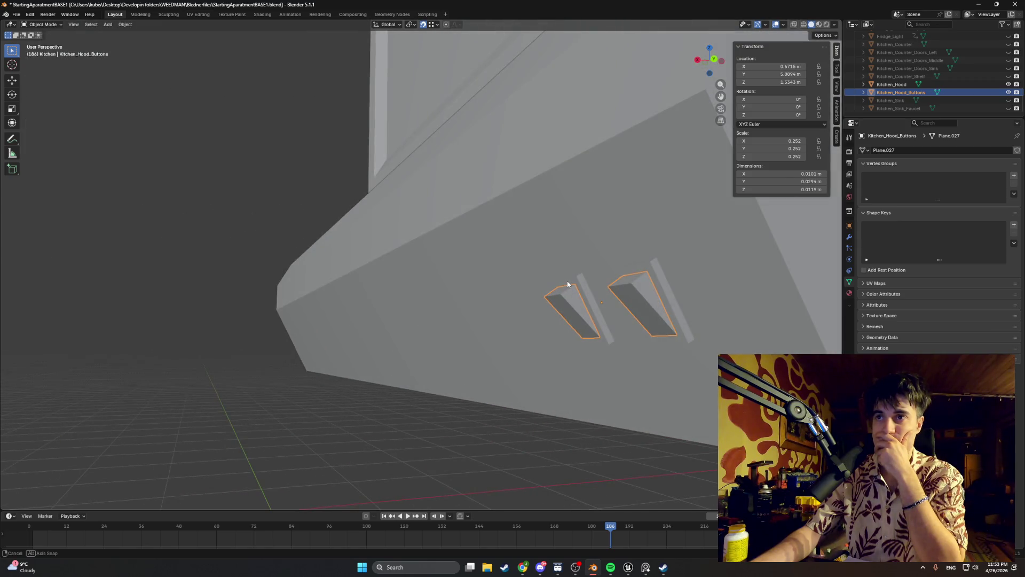
{"action": "scroll", "coordinate": [568, 284], "scroll_direction": "down", "scroll_amount": 3}
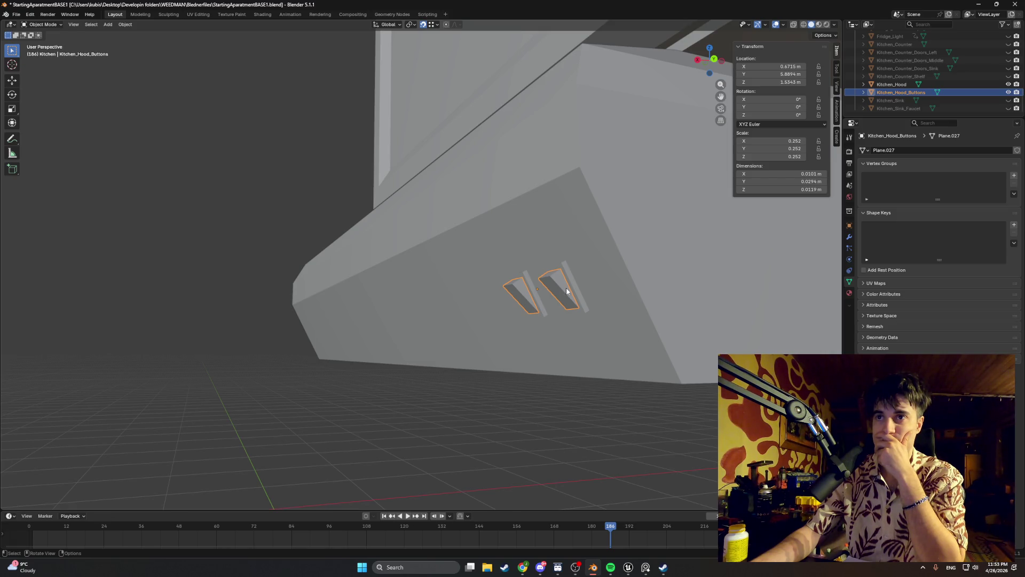
{"action": "mouse_move", "coordinate": [566, 286]}
{"action": "middle_mouse_down"}
{"action": "mouse_move", "coordinate": [603, 291]}
{"action": "mouse_move", "coordinate": [579, 295]}
{"action": "mouse_move", "coordinate": [618, 286]}
{"action": "mouse_move", "coordinate": [687, 322]}
{"action": "mouse_move", "coordinate": [599, 339]}
{"action": "mouse_move", "coordinate": [575, 320]}
{"action": "mouse_move", "coordinate": [645, 323]}
{"action": "mouse_move", "coordinate": [546, 297]}
{"action": "mouse_move", "coordinate": [498, 247]}
{"action": "mouse_move", "coordinate": [488, 270]}
{"action": "mouse_move", "coordinate": [467, 269]}
{"action": "middle_mouse_up"}
{"action": "left_click", "coordinate": [687, 322]}
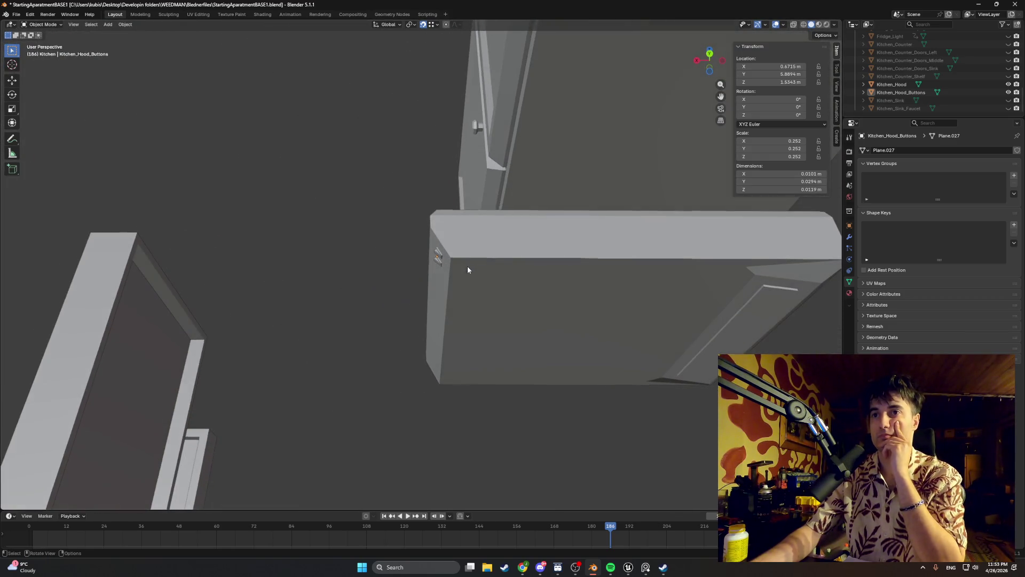
- Enter Edit Mode on Kitchen_Hood and shift one underside corner vertex along Y
{"action": "left_click", "coordinate": [538, 309]}
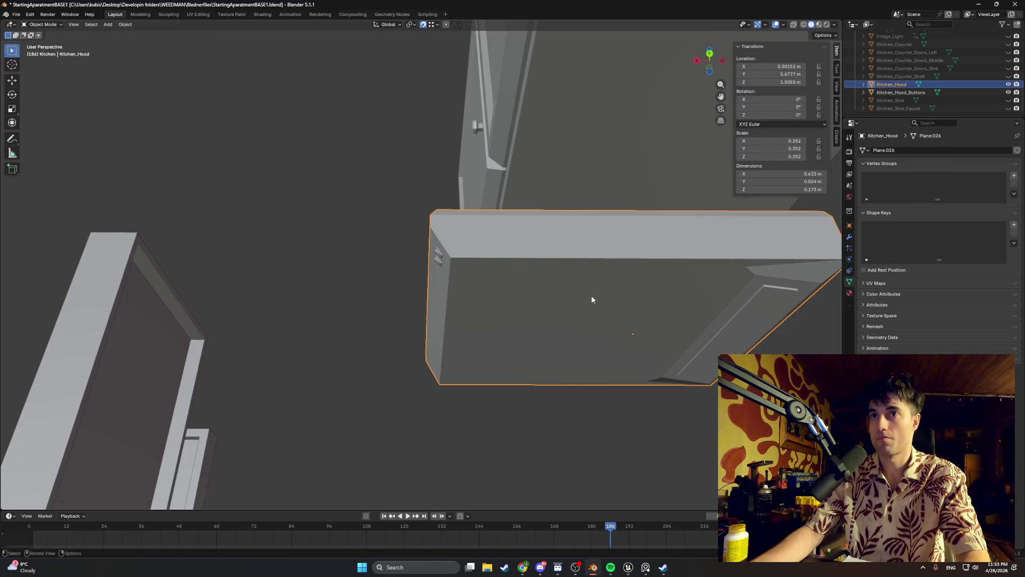
{"action": "key", "text": "Tab"}
{"action": "mouse_move", "coordinate": [591, 296]}
{"action": "middle_mouse_down"}
{"action": "mouse_move", "coordinate": [587, 282]}
{"action": "mouse_move", "coordinate": [606, 267]}
{"action": "mouse_move", "coordinate": [621, 278]}
{"action": "middle_mouse_up"}
{"action": "scroll", "coordinate": [529, 300], "scroll_direction": "up", "scroll_amount": 2}
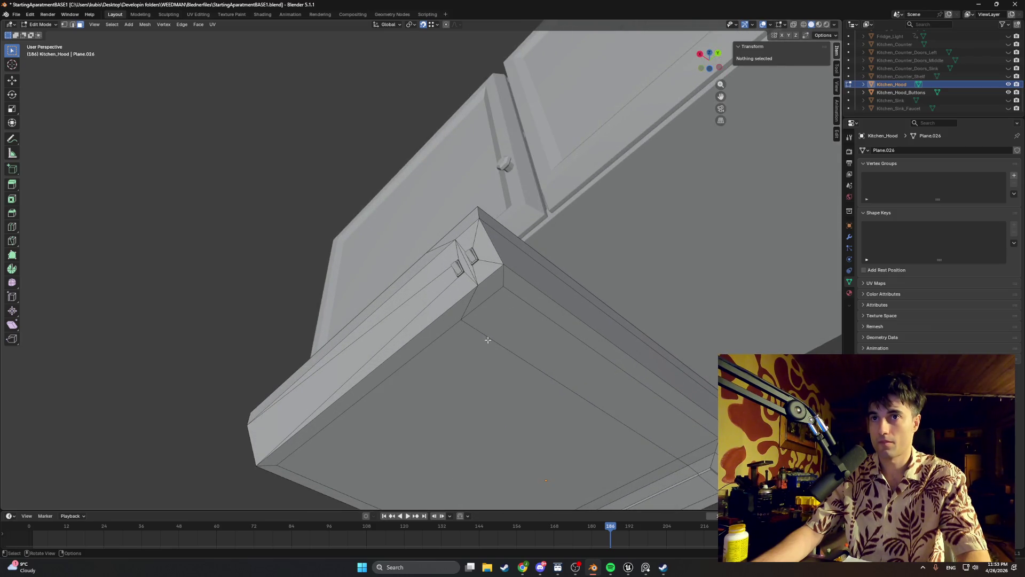
{"action": "scroll", "coordinate": [475, 325], "scroll_direction": "up", "scroll_amount": 1}
{"action": "scroll", "coordinate": [507, 329], "scroll_direction": "up", "scroll_amount": 2}
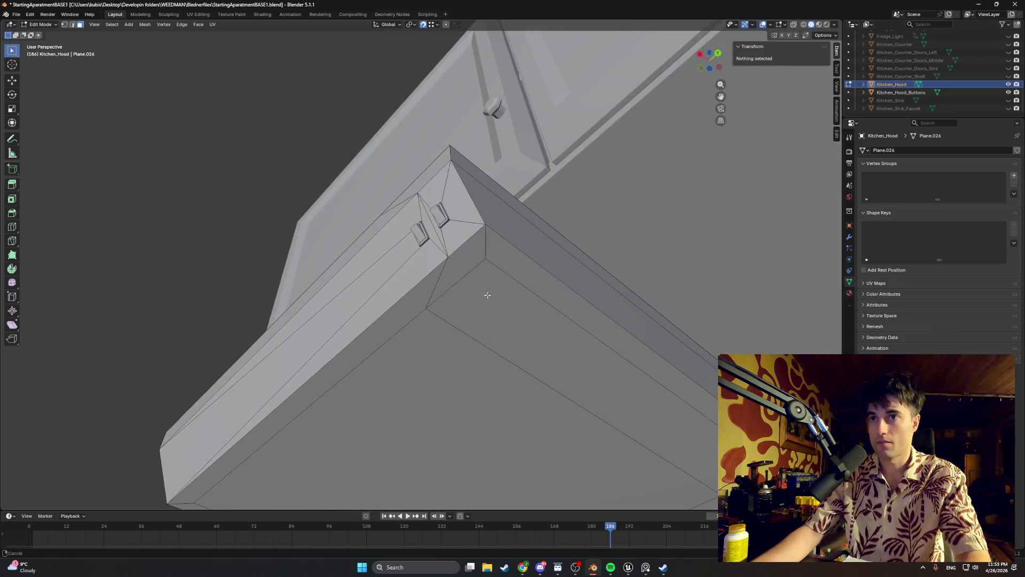
{"action": "key", "text": "1"}
{"action": "left_click", "coordinate": [430, 314]}
{"action": "key", "text": "g"}
{"action": "key", "text": "y"}
{"action": "left_click", "coordinate": [488, 260]}
- Shift a second underside corner vertex along the Y axis
{"action": "middle_click_drag", "start_coordinate": [488, 260], "coordinate": [414, 229], "text": "shift"}
{"action": "left_click", "coordinate": [581, 423]}
{"action": "key", "text": "g"}
{"action": "key", "text": "y"}
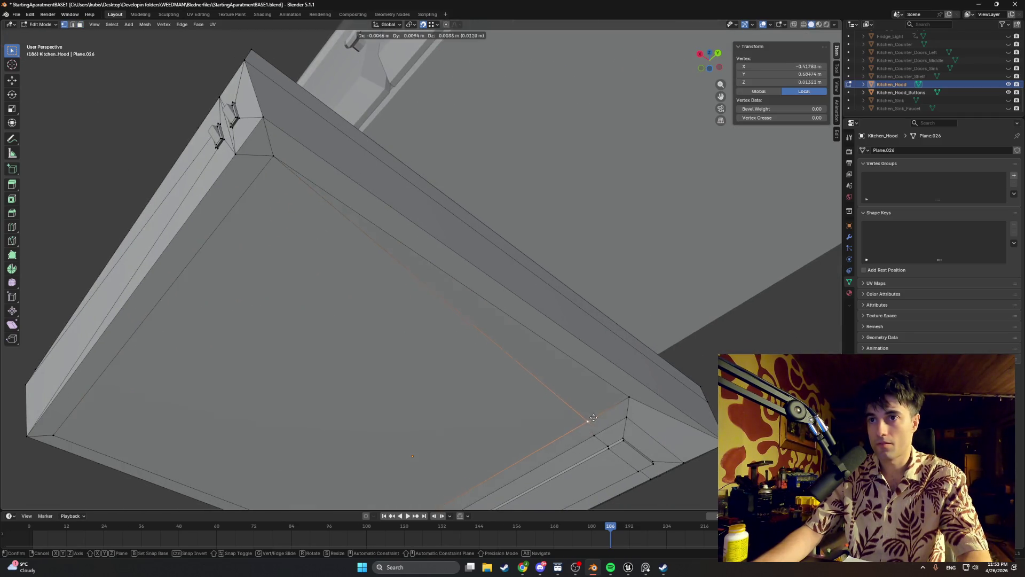
{"action": "left_click", "coordinate": [625, 399]}
{"action": "mouse_move", "coordinate": [626, 400]}
{"action": "middle_mouse_down"}
{"action": "mouse_move", "coordinate": [538, 334]}
{"action": "mouse_move", "coordinate": [531, 338]}
{"action": "middle_mouse_up"}
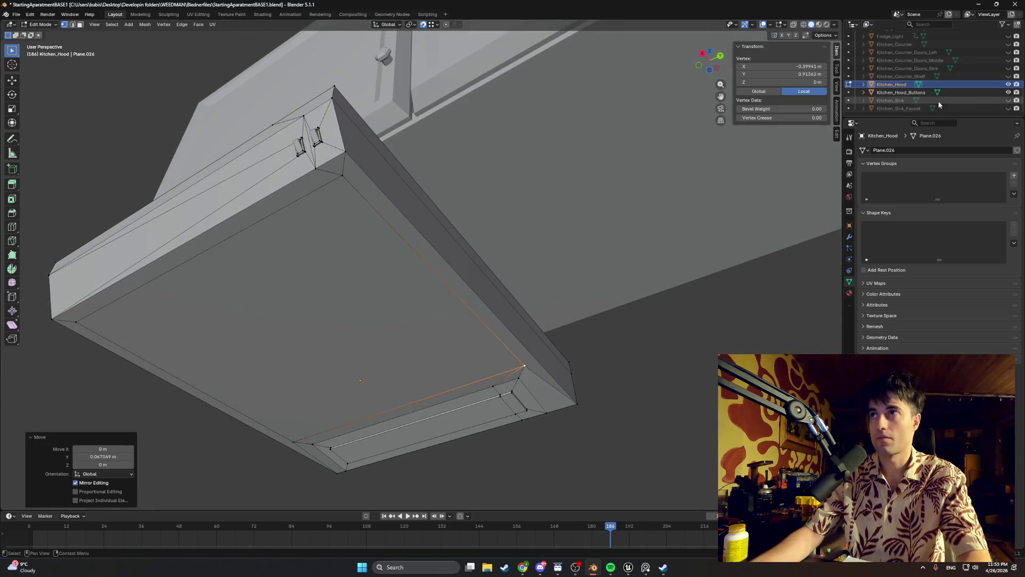
- Hide the kitchen cabinets using the Outliner visibility icons
{"action": "scroll", "coordinate": [1009, 96], "scroll_direction": "up", "scroll_amount": 5}
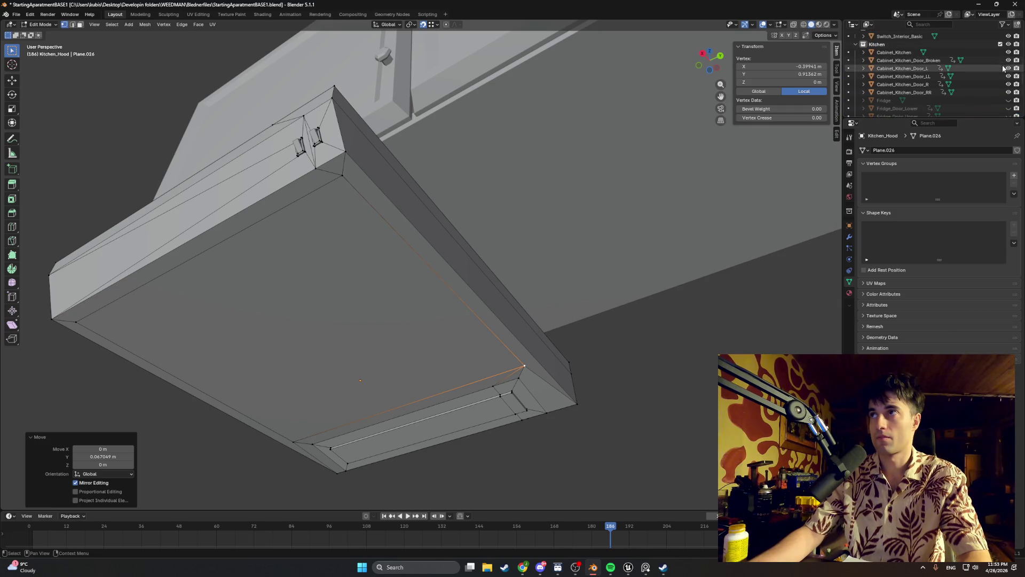
{"action": "left_click_drag", "start_coordinate": [1008, 94], "coordinate": [1008, 53]}
{"action": "scroll", "coordinate": [518, 267], "scroll_direction": "down", "scroll_amount": 1}
{"action": "scroll", "coordinate": [517, 268], "scroll_direction": "down", "scroll_amount": 3}
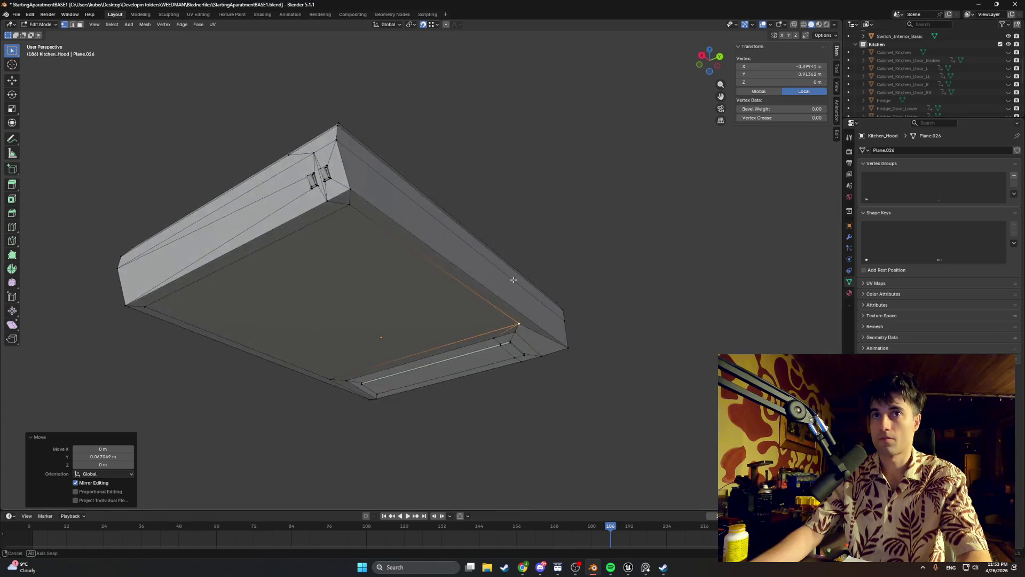
- Select every vertex of the hood in see-through wireframe view
{"action": "left_click_drag", "start_coordinate": [559, 377], "coordinate": [411, 223]}
{"action": "key", "text": "a"}
{"action": "key", "text": "z"}
{"action": "mouse_move", "coordinate": [601, 384]}
{"action": "left_mouse_down"}
{"action": "mouse_move", "coordinate": [523, 274]}
{"action": "mouse_move", "coordinate": [192, 130]}
{"action": "mouse_move", "coordinate": [200, 153]}
{"action": "left_mouse_up"}
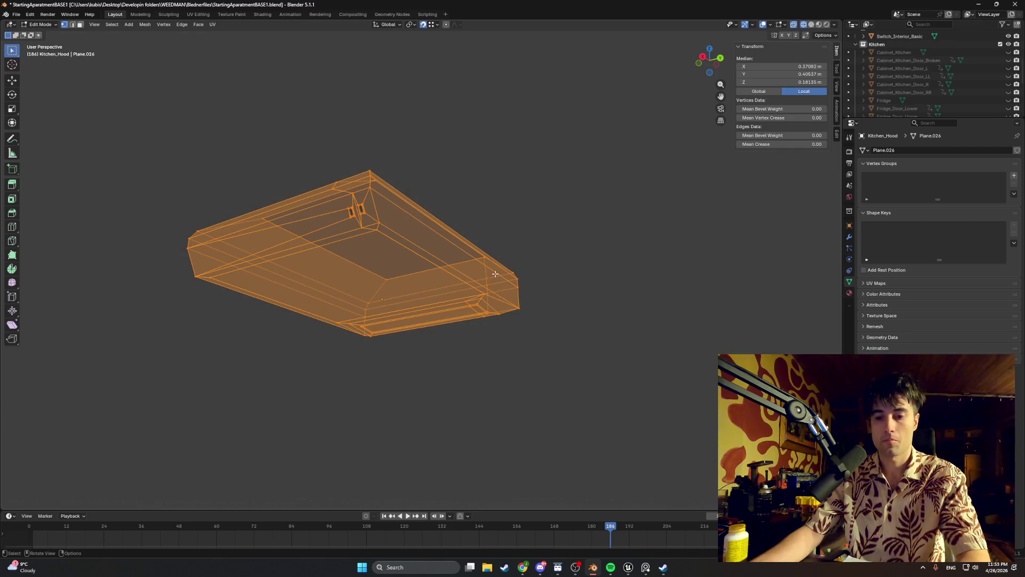
- Merge the Kitchen_Hood's duplicate vertices by distance and clear the selection
{"action": "key", "text": "m"}
{"action": "left_click", "coordinate": [556, 314]}
{"action": "left_click", "coordinate": [459, 373]}
{"action": "scroll", "coordinate": [430, 304], "scroll_direction": "up", "scroll_amount": 4}
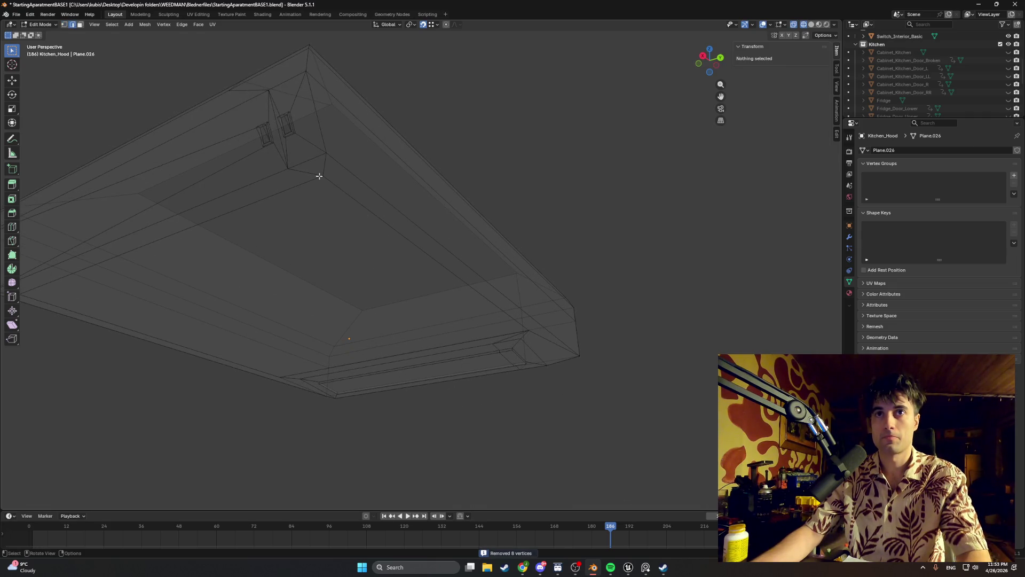
- Slightly adjust one corner vertex of the hood
{"action": "key", "text": "1"}
{"action": "left_click", "coordinate": [319, 175]}
{"action": "key", "text": "g"}
{"action": "left_click", "coordinate": [353, 215]}
- Inset the hood's large bottom face to create a border rim
{"action": "key", "text": "alt+z"}
{"action": "key", "text": "3"}
{"action": "middle_click_drag", "start_coordinate": [433, 213], "coordinate": [414, 313]}
{"action": "key", "text": "alt+a"}
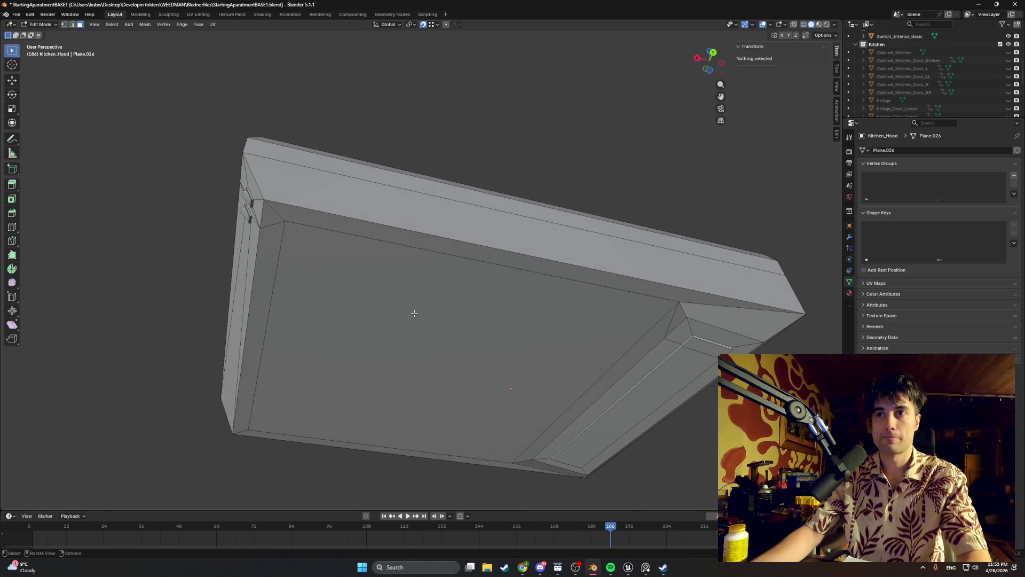
{"action": "left_click", "coordinate": [519, 308]}
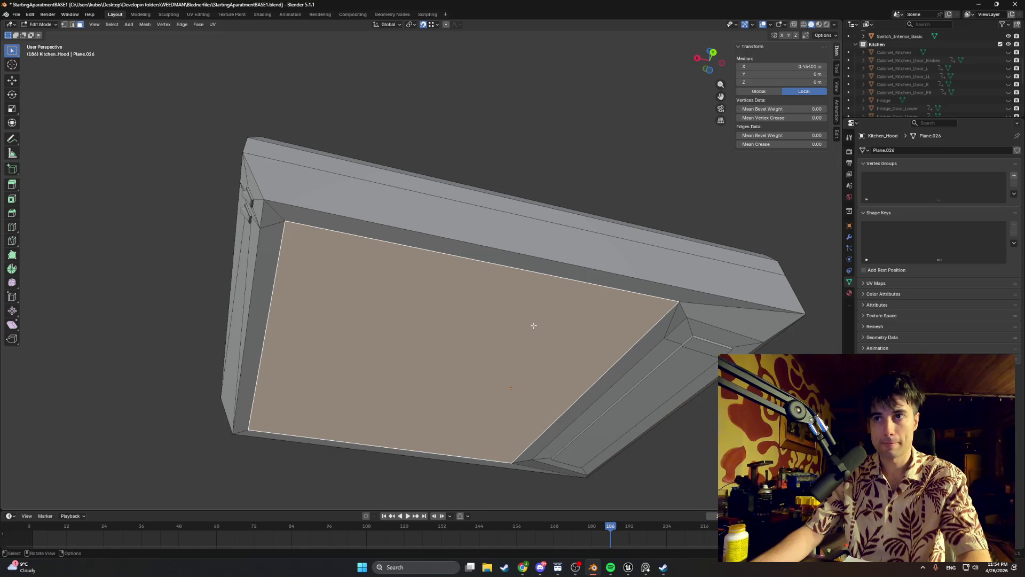
{"action": "key", "text": "e"}
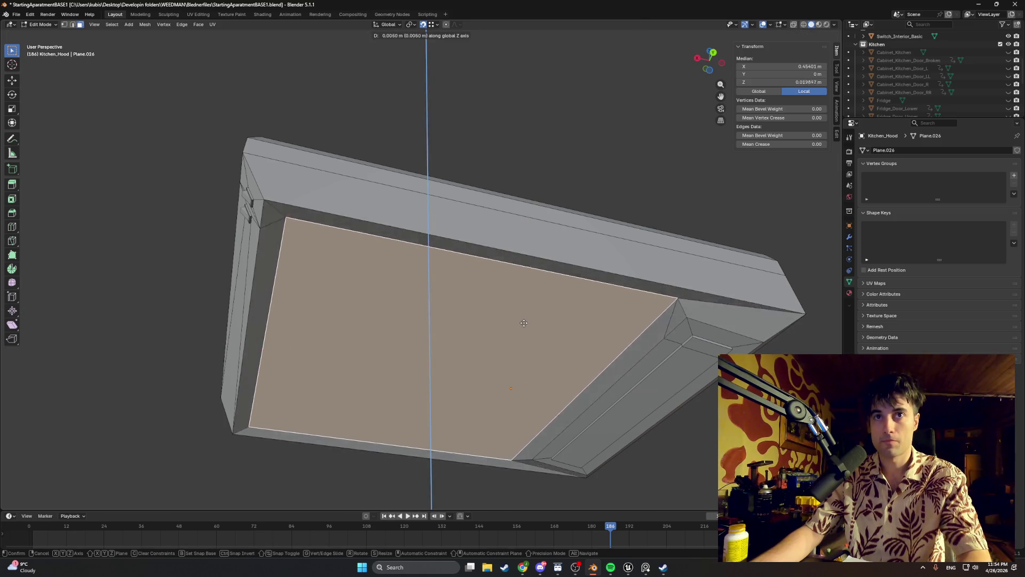
{"action": "right_click", "coordinate": [558, 319]}
{"action": "key", "text": "i"}
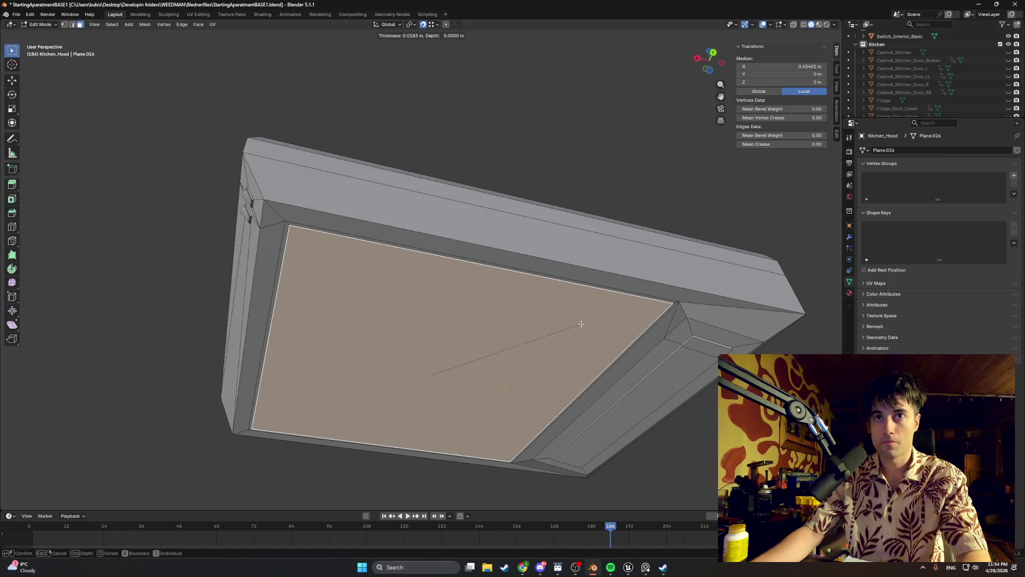
{"action": "left_click", "coordinate": [581, 324]}
- Extrude the inset face and trial a Y-axis shift, then undo it
{"action": "key", "text": "e"}
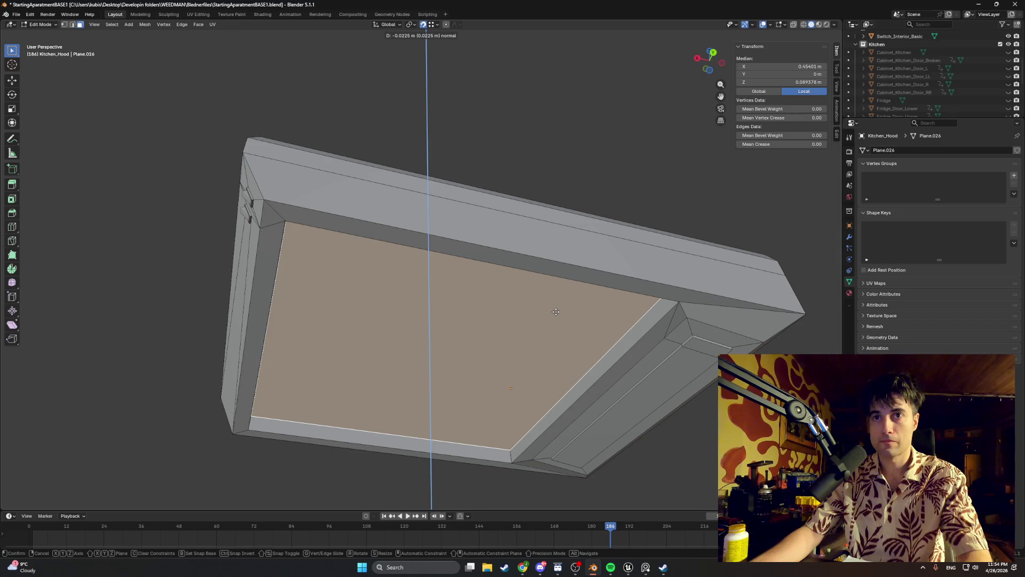
{"action": "left_click", "coordinate": [555, 314]}
{"action": "middle_click_drag", "start_coordinate": [555, 315], "coordinate": [510, 330]}
{"action": "key", "text": "g"}
{"action": "key", "text": "y"}
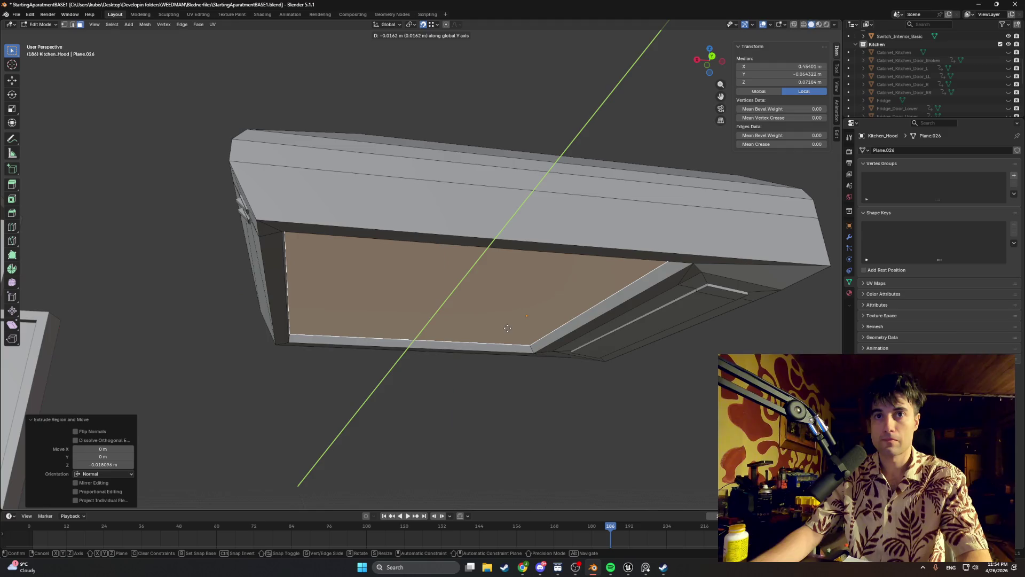
{"action": "left_click", "coordinate": [507, 328]}
{"action": "mouse_move", "coordinate": [507, 328]}
{"action": "middle_mouse_down"}
{"action": "mouse_move", "coordinate": [602, 339]}
{"action": "mouse_move", "coordinate": [574, 338]}
{"action": "middle_mouse_up"}
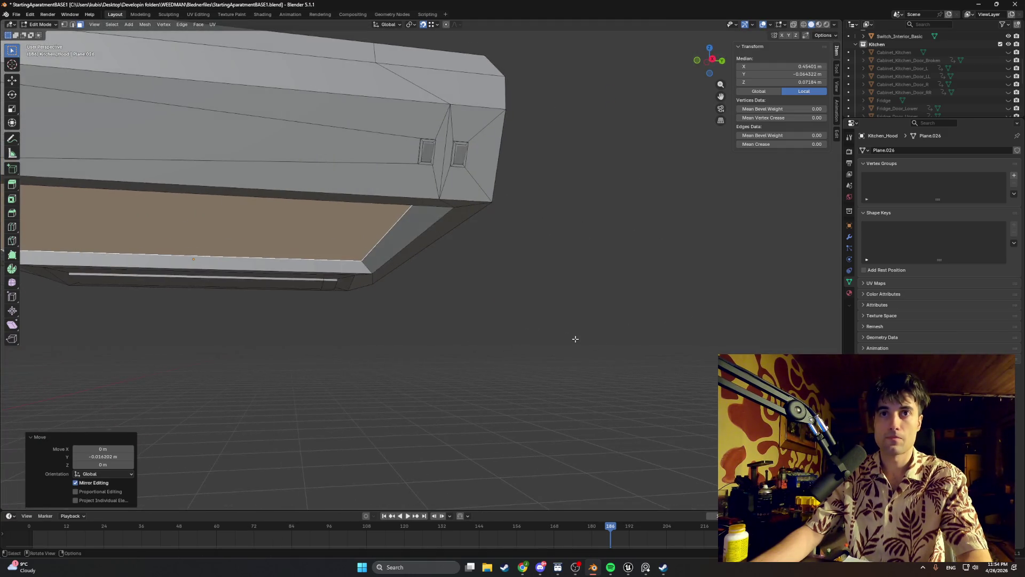
{"action": "key", "text": "ctrl+z"}
{"action": "key", "text": "ctrl+z"}
- Recess the inner bottom face about -0.015 m along its normal into the hood
{"action": "middle_click_drag", "start_coordinate": [482, 317], "coordinate": [425, 313]}
{"action": "key", "text": "g"}
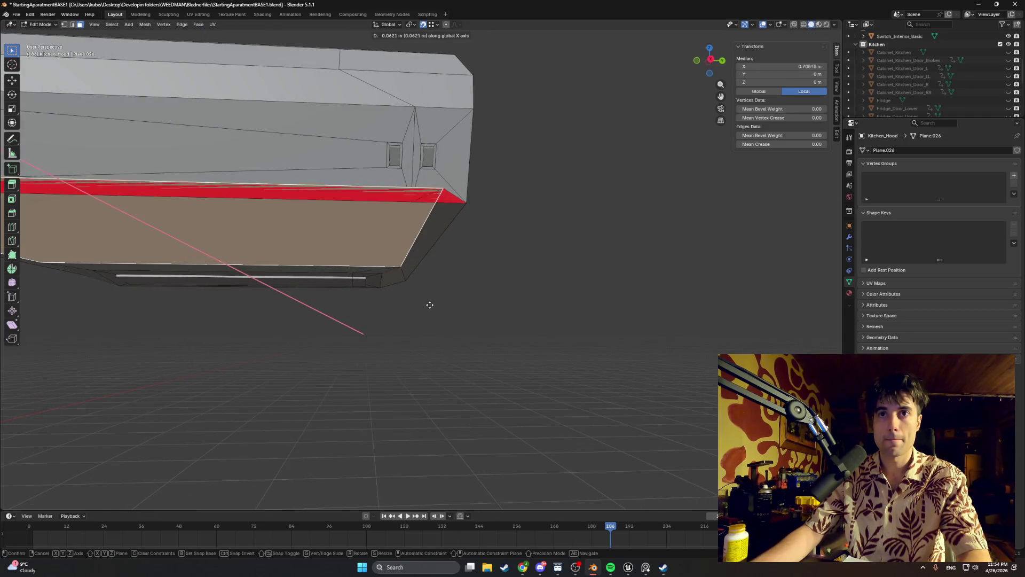
{"action": "key", "text": "z"}
{"action": "key", "text": "z"}
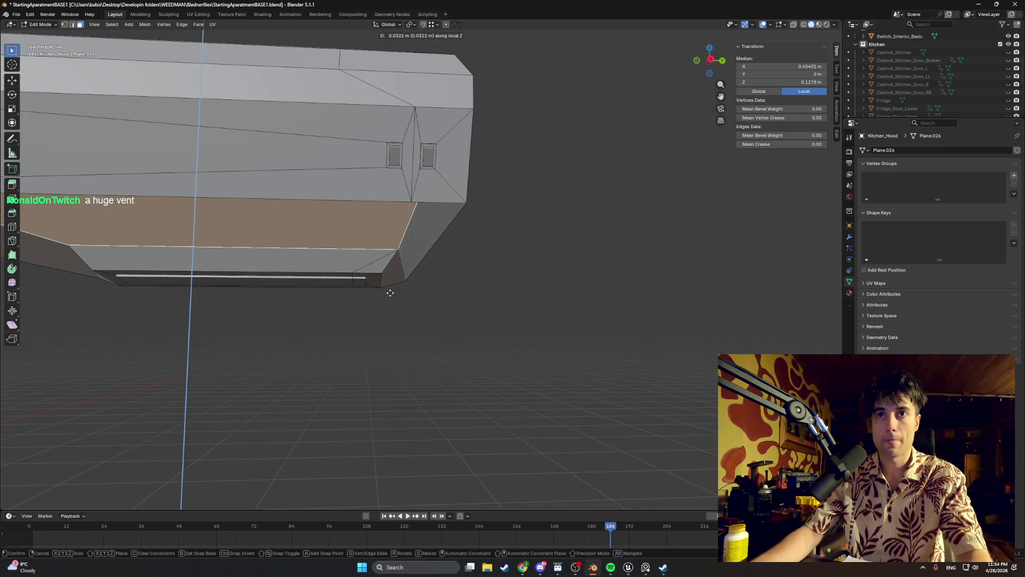
{"action": "key", "text": "Escape"}
{"action": "middle_click_drag", "start_coordinate": [397, 325], "coordinate": [418, 305]}
{"action": "key", "text": "g"}
{"action": "key", "text": "z"}
{"action": "key", "text": "z"}
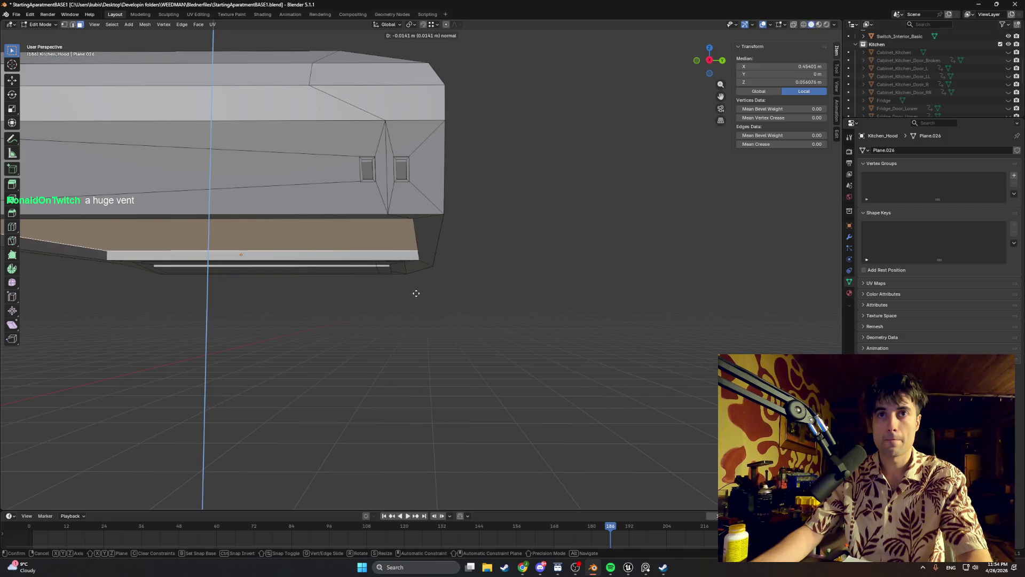
{"action": "left_click", "coordinate": [416, 292]}
{"action": "mouse_move", "coordinate": [415, 291]}
{"action": "middle_mouse_down"}
{"action": "mouse_move", "coordinate": [364, 286]}
{"action": "mouse_move", "coordinate": [404, 290]}
{"action": "middle_mouse_up"}
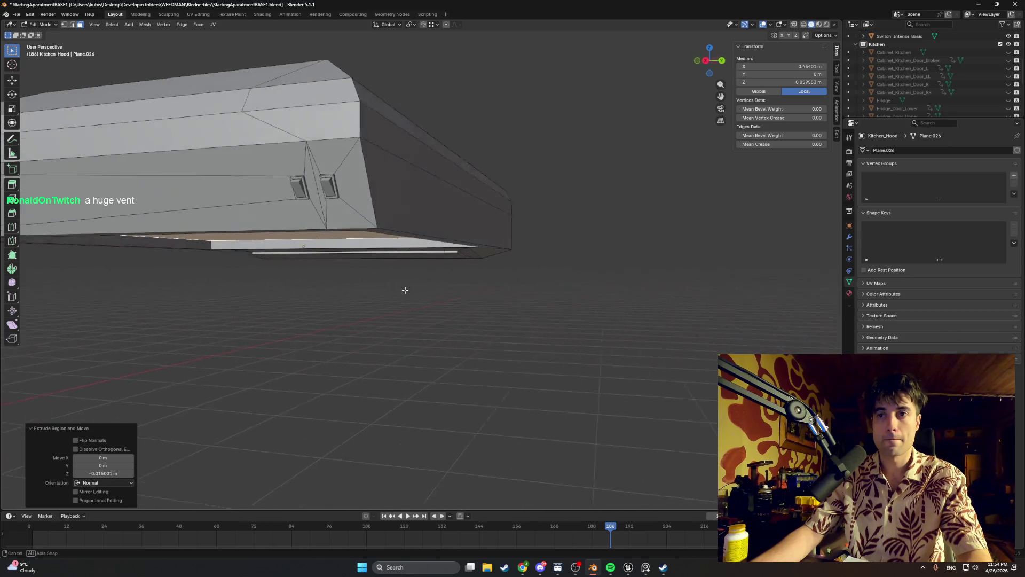
{"action": "left_click", "coordinate": [491, 316]}
{"action": "mouse_move", "coordinate": [486, 334]}
{"action": "middle_mouse_down"}
{"action": "mouse_move", "coordinate": [369, 284]}
{"action": "mouse_move", "coordinate": [405, 285]}
{"action": "mouse_move", "coordinate": [355, 290]}
{"action": "mouse_move", "coordinate": [387, 282]}
{"action": "mouse_move", "coordinate": [464, 305]}
{"action": "mouse_move", "coordinate": [446, 305]}
{"action": "middle_mouse_up"}
{"action": "mouse_move", "coordinate": [412, 283]}
{"action": "middle_mouse_down"}
{"action": "mouse_move", "coordinate": [286, 274]}
{"action": "mouse_move", "coordinate": [446, 292]}
{"action": "middle_mouse_up"}
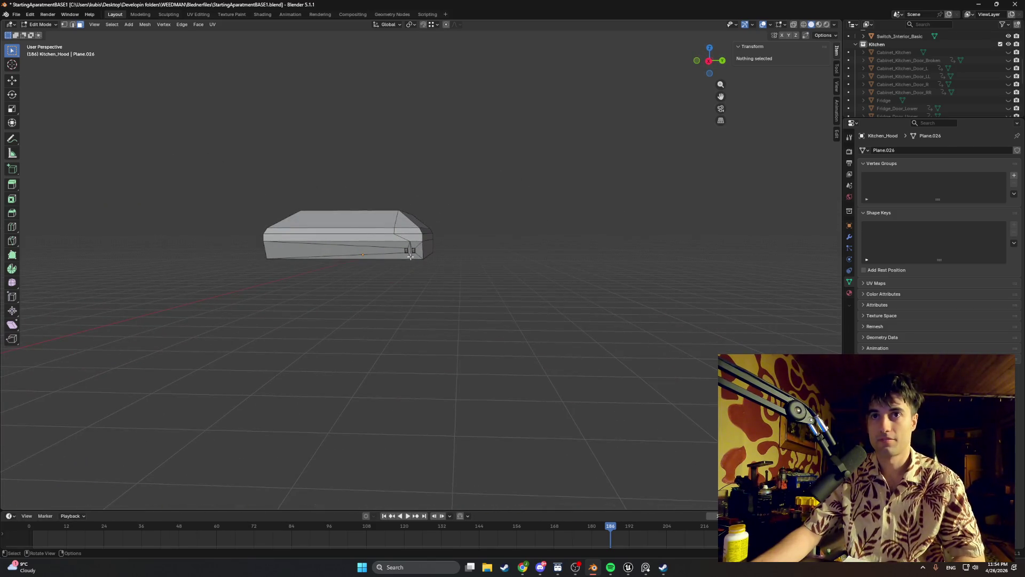
- Save the apartment blend file with Ctrl+S
{"action": "scroll", "coordinate": [403, 254], "scroll_direction": "up", "scroll_amount": 5}
{"action": "mouse_move", "coordinate": [403, 254]}
{"action": "middle_mouse_down"}
{"action": "mouse_move", "coordinate": [384, 245]}
{"action": "mouse_move", "coordinate": [389, 253]}
{"action": "middle_mouse_up"}
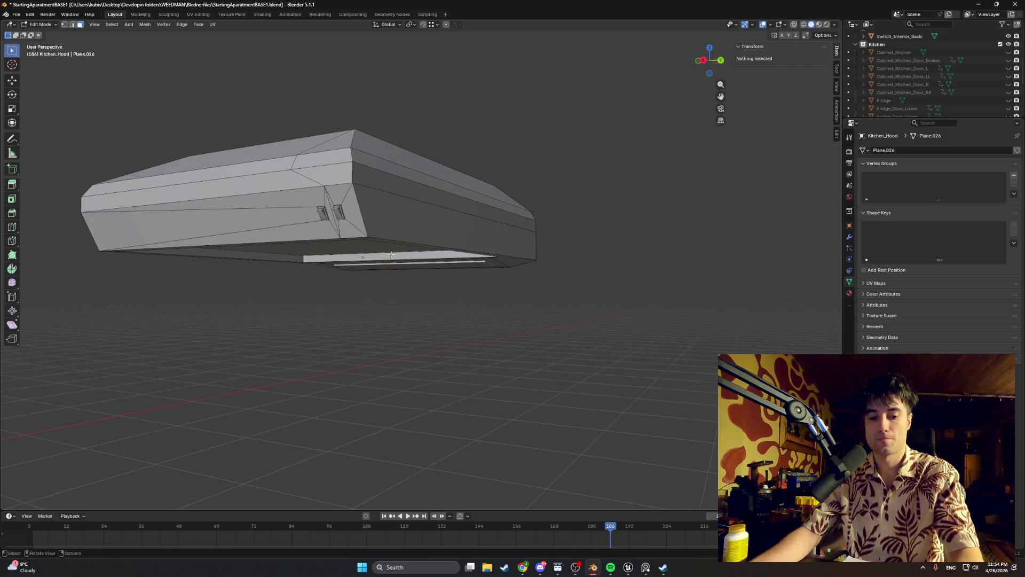
{"action": "key", "text": "ctrl+s"}
{"action": "mouse_move", "coordinate": [424, 295]}
{"action": "middle_mouse_down"}
{"action": "mouse_move", "coordinate": [361, 300]}
{"action": "mouse_move", "coordinate": [407, 313]}
{"action": "middle_mouse_up"}
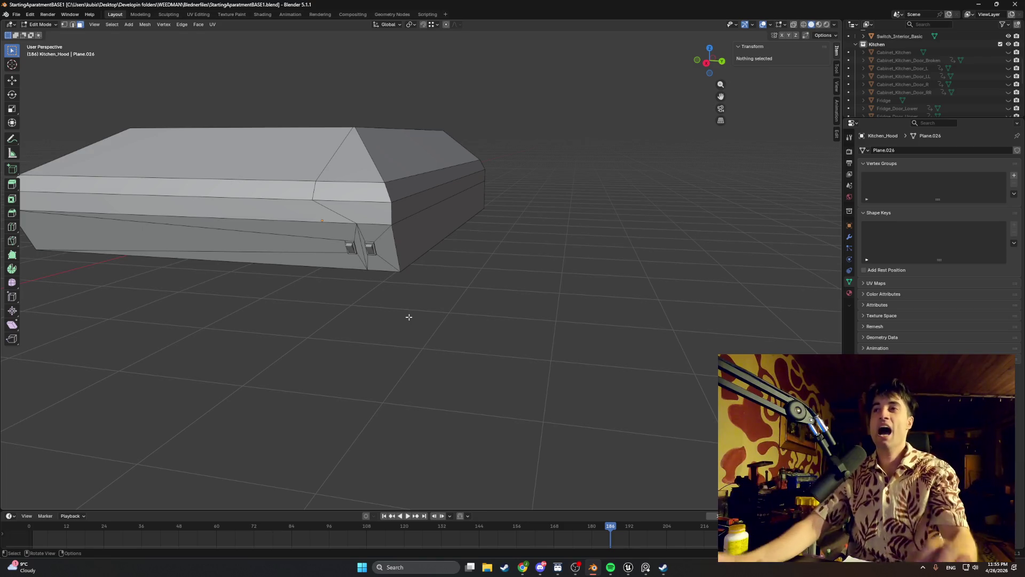
- Isolate the Kitchen_Hood in local view and inspect it from below
{"action": "scroll", "coordinate": [915, 105], "scroll_direction": "down", "scroll_amount": 2}
{"action": "scroll", "coordinate": [915, 106], "scroll_direction": "down", "scroll_amount": 4}
{"action": "mouse_move", "coordinate": [398, 193]}
{"action": "middle_mouse_down"}
{"action": "mouse_move", "coordinate": [411, 189]}
{"action": "mouse_move", "coordinate": [270, 176]}
{"action": "mouse_move", "coordinate": [250, 189]}
{"action": "mouse_move", "coordinate": [415, 205]}
{"action": "middle_mouse_up"}
{"action": "key", "text": "KP_Divide"}
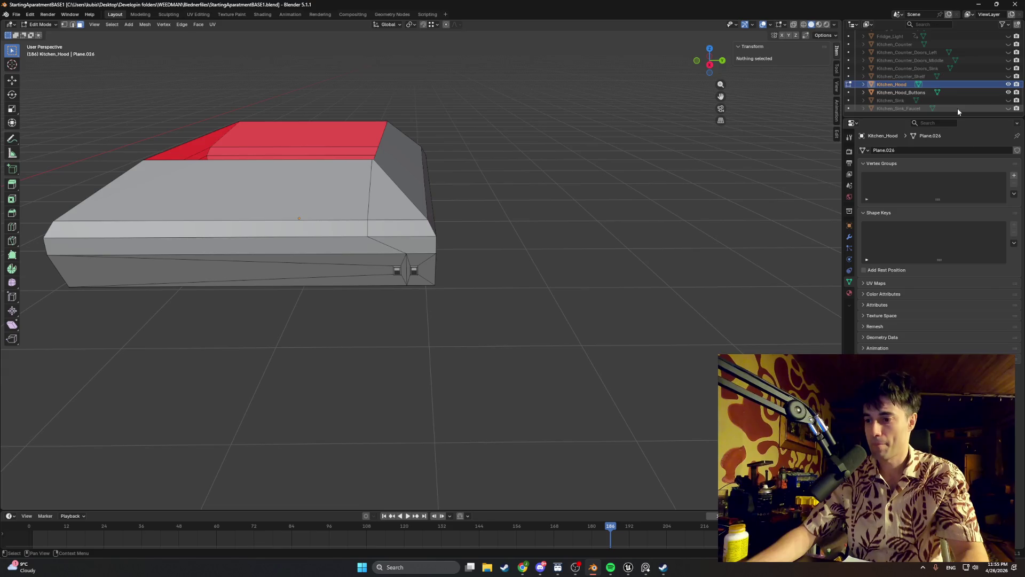
{"action": "scroll", "coordinate": [957, 108], "scroll_direction": "up", "scroll_amount": 10}
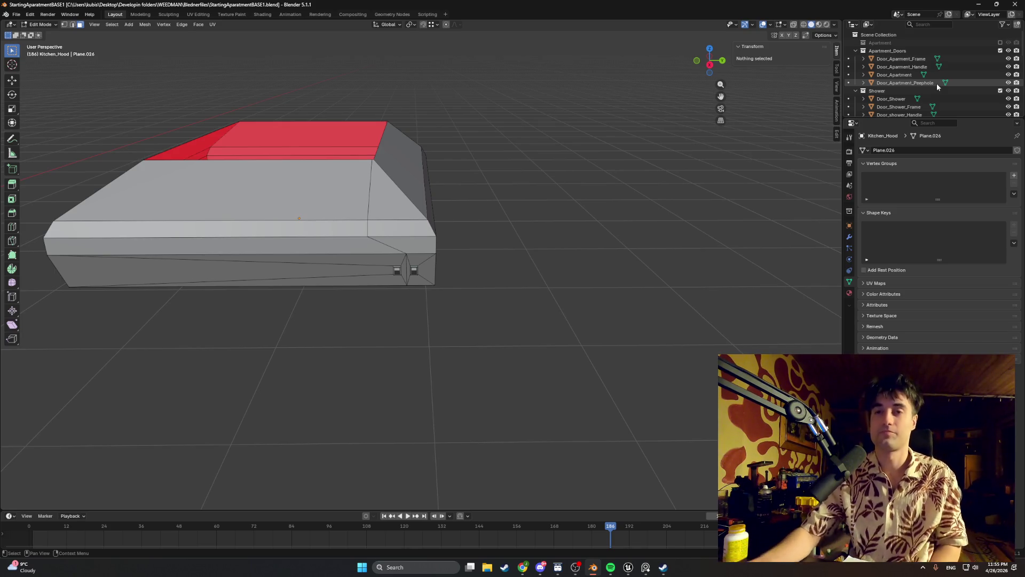
{"action": "middle_click_drag", "start_coordinate": [469, 210], "coordinate": [409, 167]}
- Save the blend file through the File menu
{"action": "left_click", "coordinate": [12, 14]}
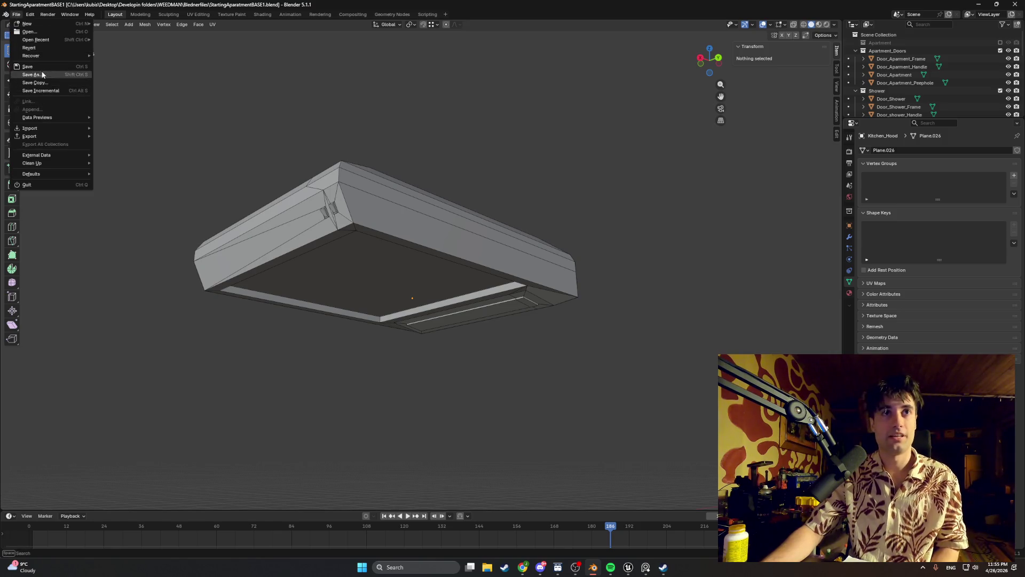
{"action": "left_click", "coordinate": [32, 75]}
{"action": "middle_click_drag", "start_coordinate": [277, 198], "coordinate": [305, 195]}
{"action": "scroll", "coordinate": [304, 195], "scroll_direction": "down", "scroll_amount": 6}
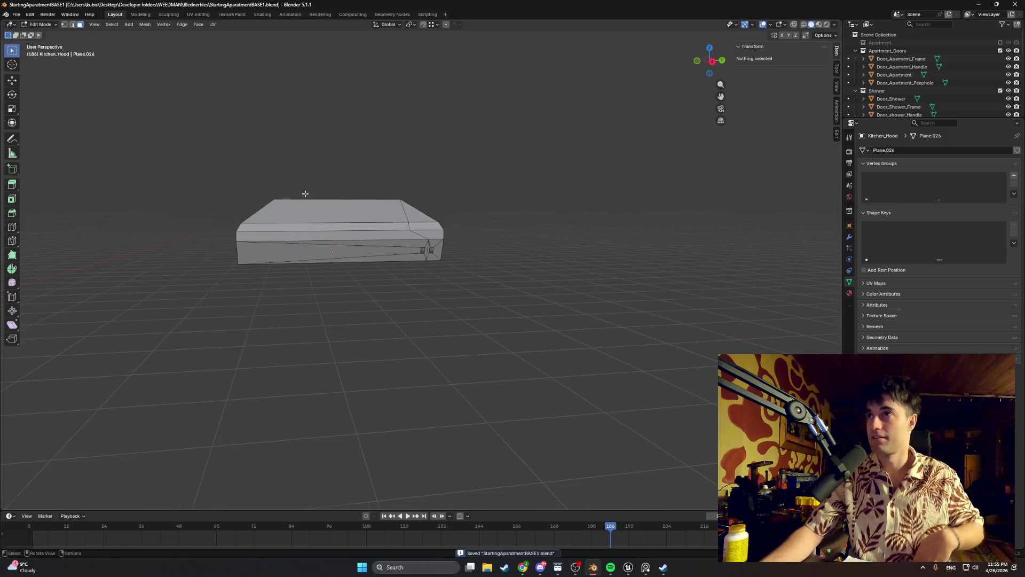
{"action": "scroll", "coordinate": [934, 80], "scroll_direction": "down", "scroll_amount": 6}
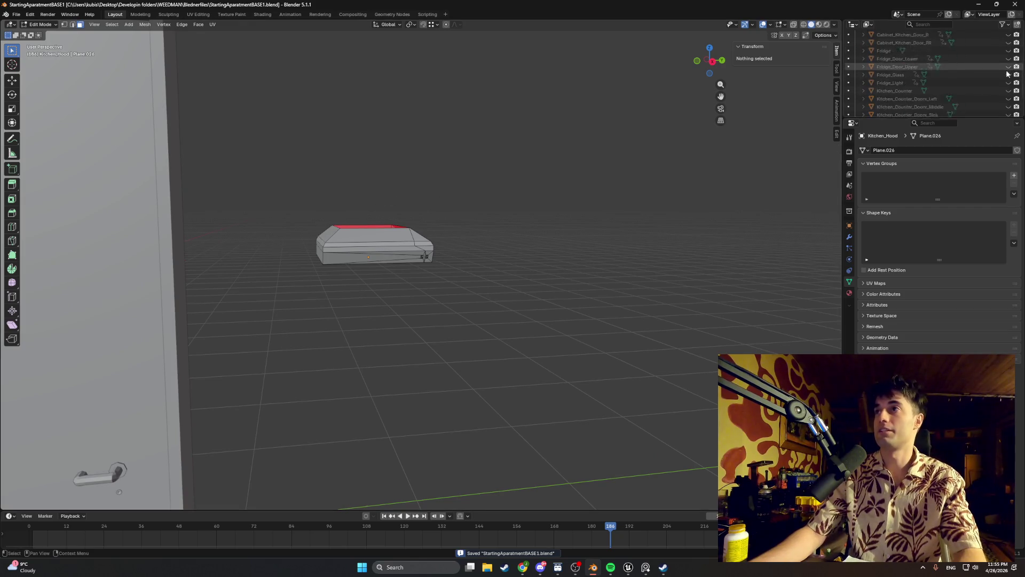
- Unhide the kitchen counter, sink, fridge, cabinets and the Apartment collection
{"action": "mouse_move", "coordinate": [950, 118]}
{"action": "left_mouse_down"}
{"action": "mouse_move", "coordinate": [944, 270]}
{"action": "mouse_move", "coordinate": [929, 319]}
{"action": "left_mouse_up"}
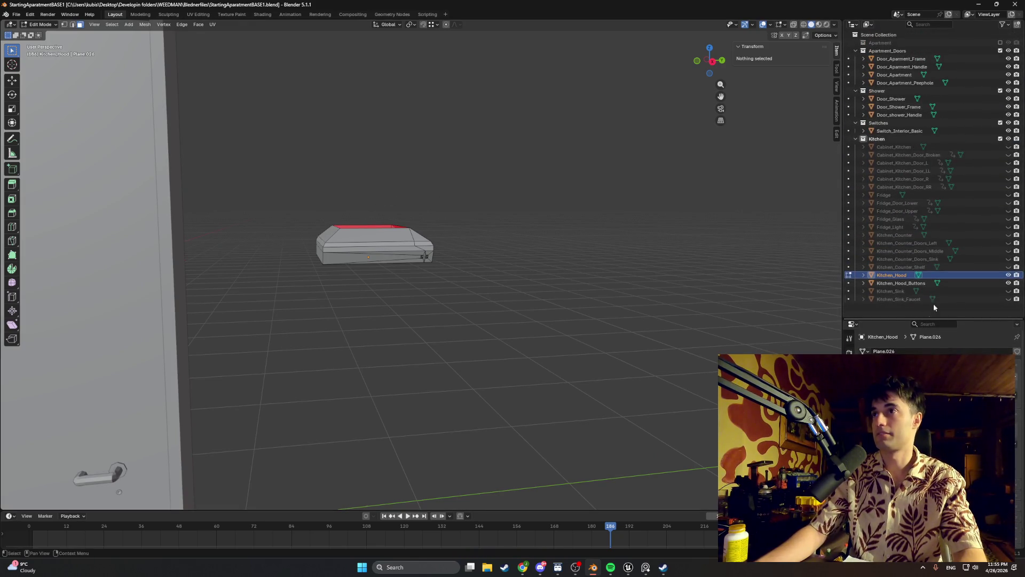
{"action": "left_click_drag", "start_coordinate": [1008, 298], "coordinate": [1011, 147]}
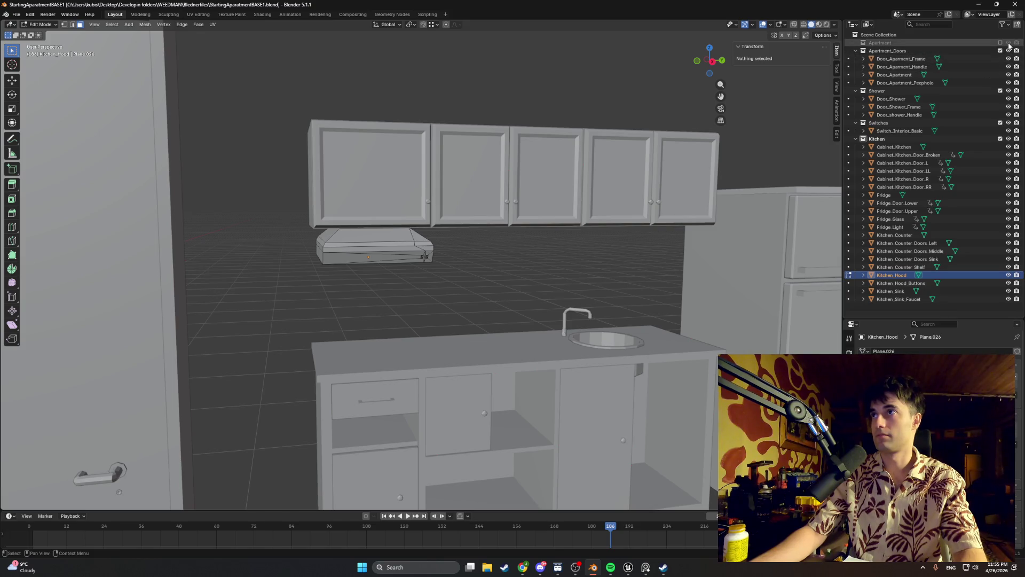
{"action": "left_click", "coordinate": [1000, 43]}
- Move the hood's top back edge along Y with snapping
{"action": "scroll", "coordinate": [379, 220], "scroll_direction": "up", "scroll_amount": 6}
{"action": "key", "text": "2"}
{"action": "left_click", "coordinate": [399, 175]}
{"action": "key", "text": "g"}
{"action": "key", "text": "y"}
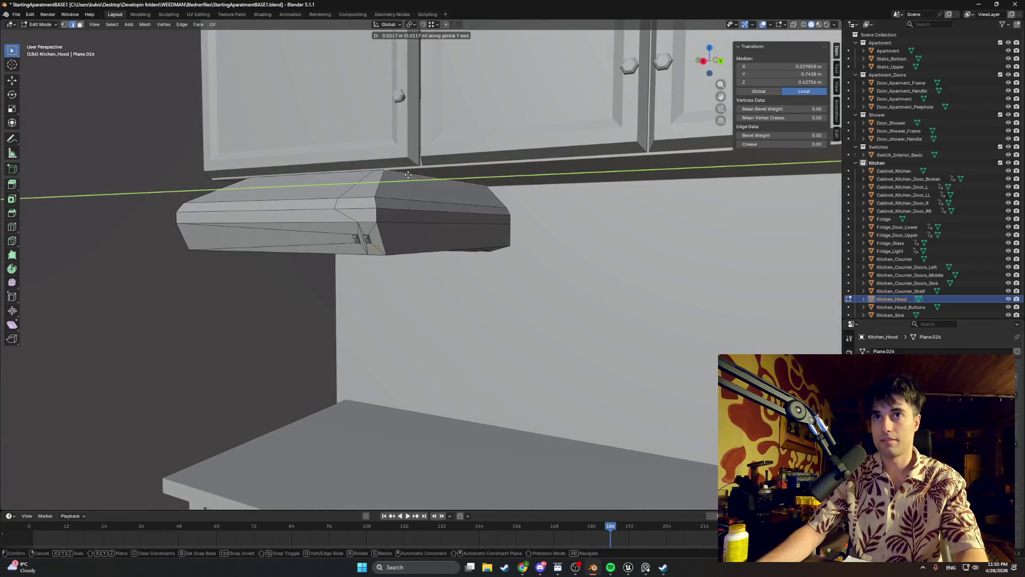
{"action": "key", "text": "ctrl"}
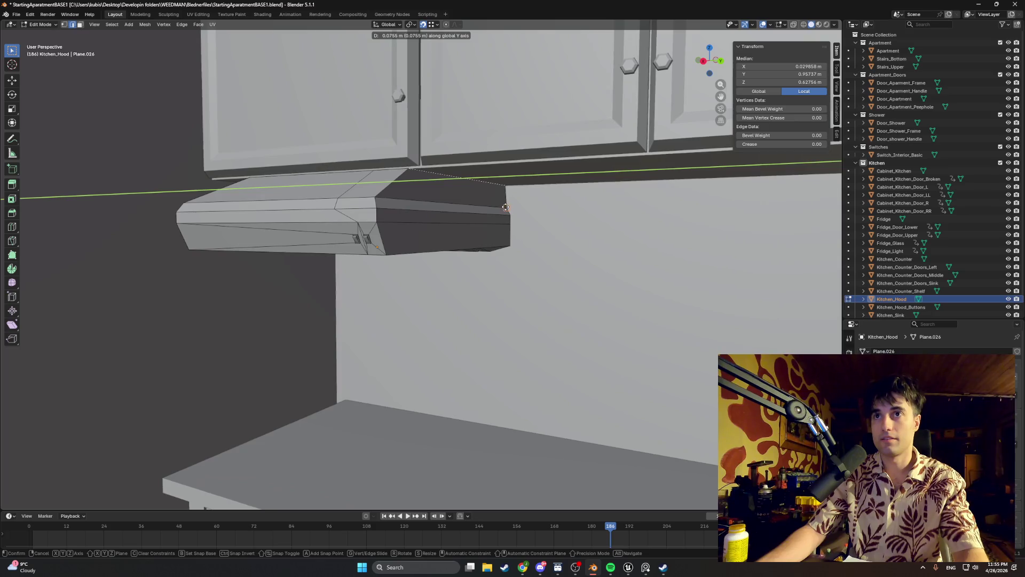
{"action": "left_click", "coordinate": [506, 207]}
{"action": "mouse_move", "coordinate": [506, 207]}
{"action": "middle_mouse_down"}
{"action": "mouse_move", "coordinate": [456, 229]}
{"action": "mouse_move", "coordinate": [282, 201]}
{"action": "mouse_move", "coordinate": [322, 182]}
{"action": "middle_mouse_up"}
- Reposition another hood vertex along X and then along Y
{"action": "left_click", "coordinate": [313, 184]}
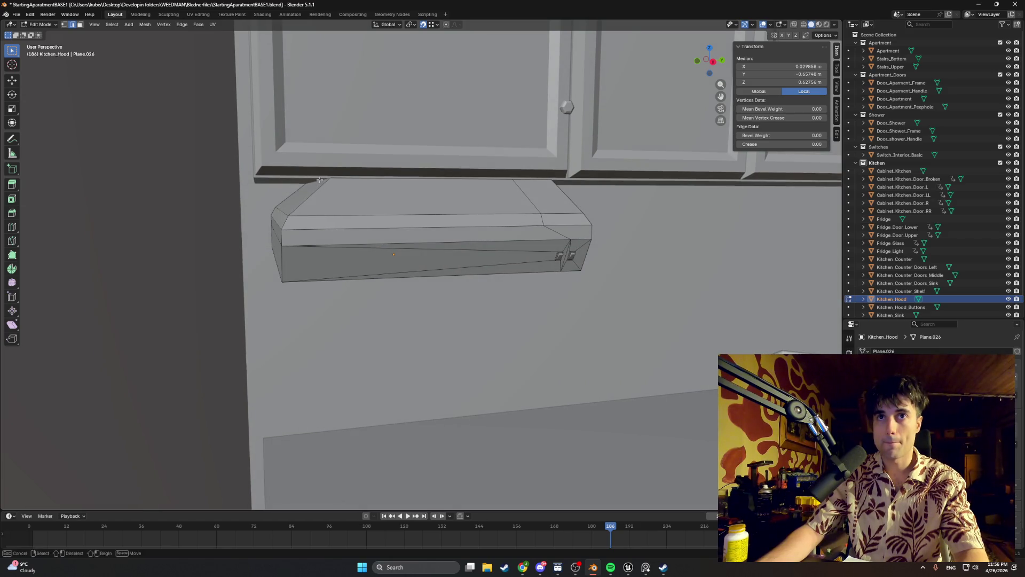
{"action": "scroll", "coordinate": [321, 180], "scroll_direction": "up", "scroll_amount": 6}
{"action": "scroll", "coordinate": [331, 183], "scroll_direction": "down", "scroll_amount": 4}
{"action": "key", "text": "g"}
{"action": "key", "text": "x"}
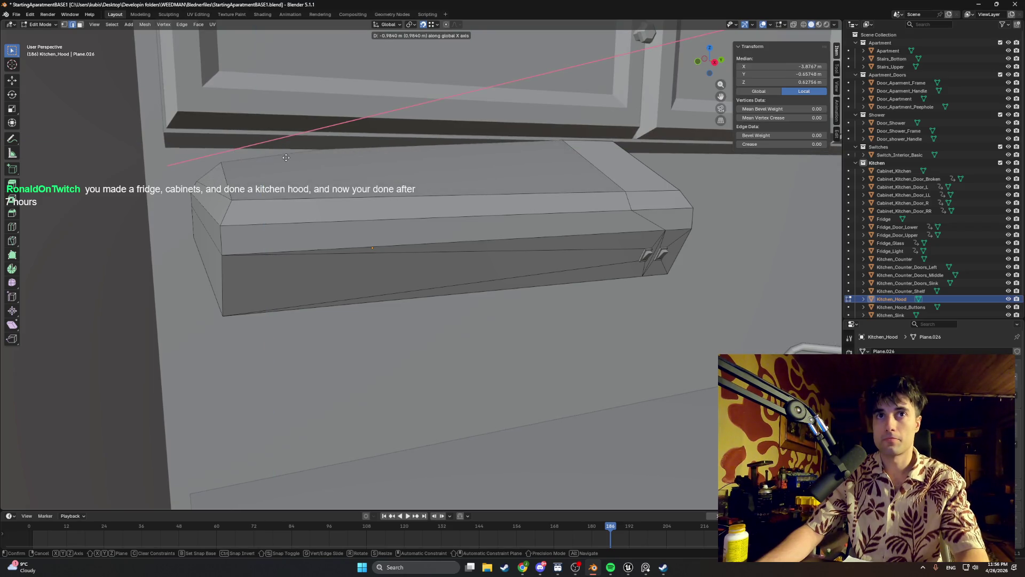
{"action": "left_click", "coordinate": [311, 160]}
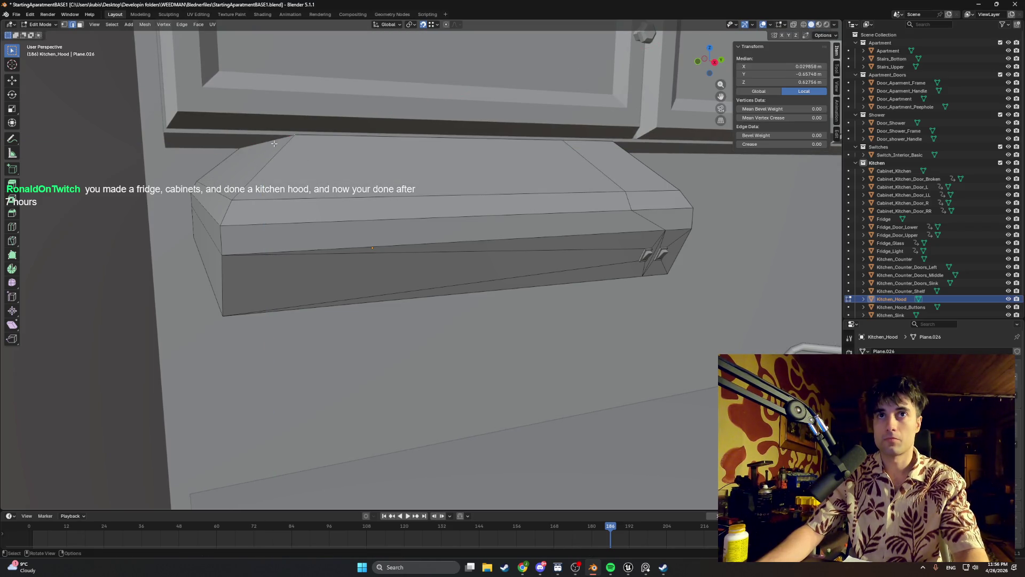
{"action": "key", "text": "g"}
{"action": "key", "text": "y"}
{"action": "left_click", "coordinate": [224, 189]}
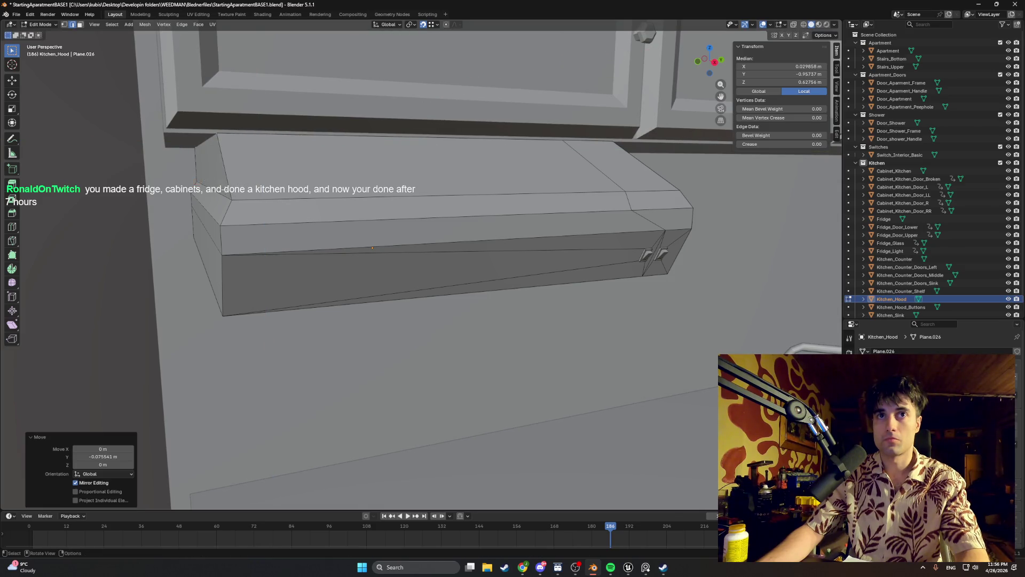
{"action": "scroll", "coordinate": [225, 189], "scroll_direction": "down", "scroll_amount": 4}
{"action": "mouse_move", "coordinate": [224, 189]}
{"action": "middle_mouse_down"}
{"action": "mouse_move", "coordinate": [179, 176]}
{"action": "mouse_move", "coordinate": [439, 183]}
{"action": "middle_mouse_up"}
{"action": "scroll", "coordinate": [297, 181], "scroll_direction": "up", "scroll_amount": 3}
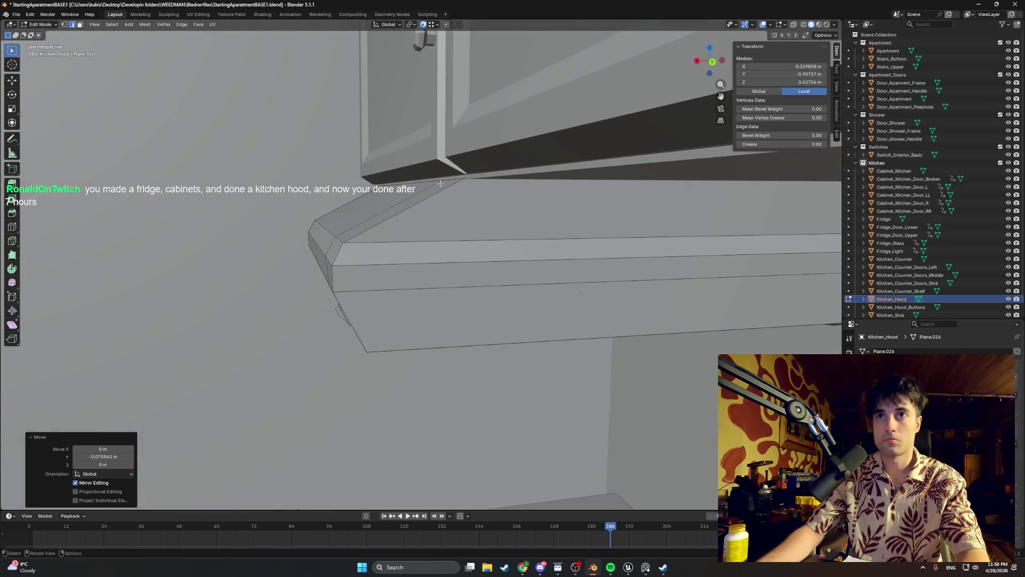
- Move two top edges freely so the hood sits flush under the cabinet
{"action": "left_click", "coordinate": [441, 181]}
{"action": "left_click", "coordinate": [430, 179], "text": "alt"}
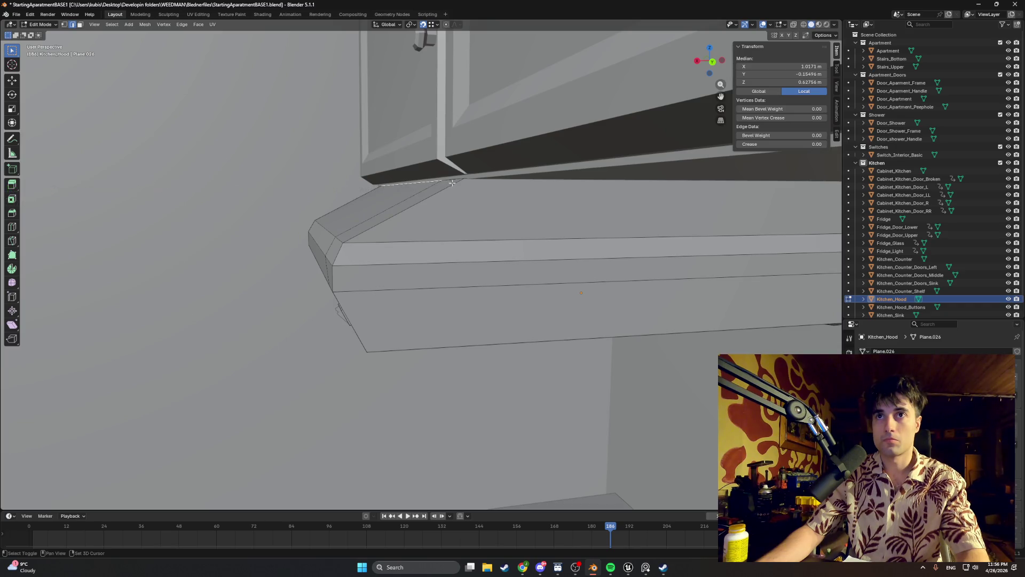
{"action": "key", "text": "g"}
{"action": "key", "text": "y"}
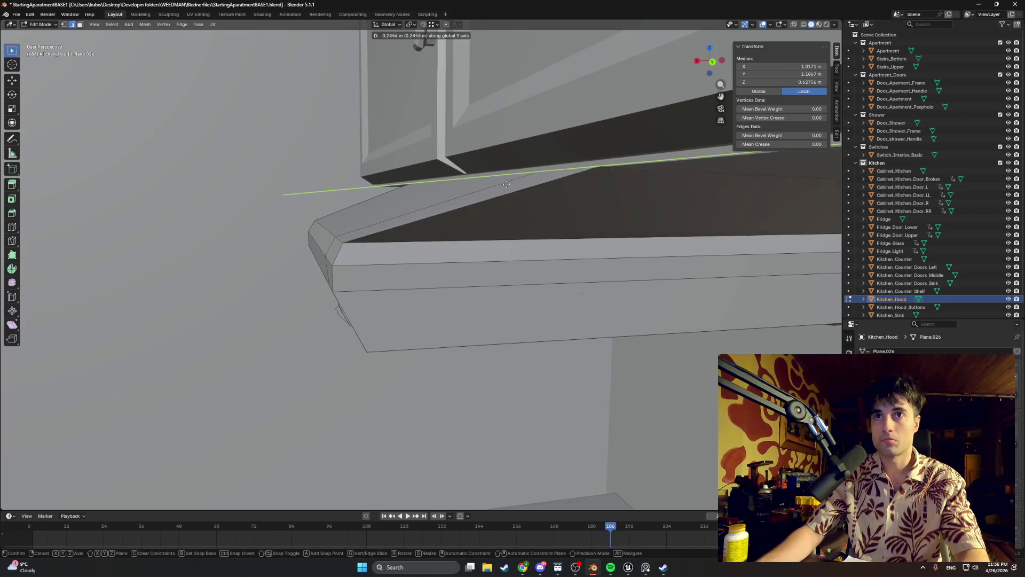
{"action": "key", "text": "y"}
{"action": "key", "text": "y"}
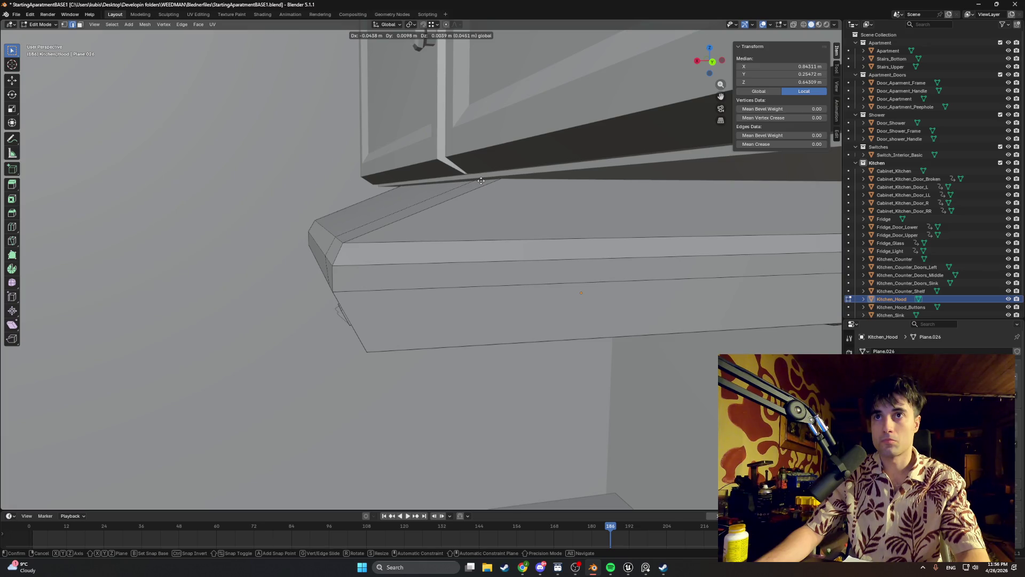
{"action": "left_click", "coordinate": [481, 181]}
{"action": "mouse_move", "coordinate": [480, 181]}
{"action": "middle_mouse_down"}
{"action": "mouse_move", "coordinate": [509, 184]}
{"action": "mouse_move", "coordinate": [505, 237]}
{"action": "middle_mouse_up"}
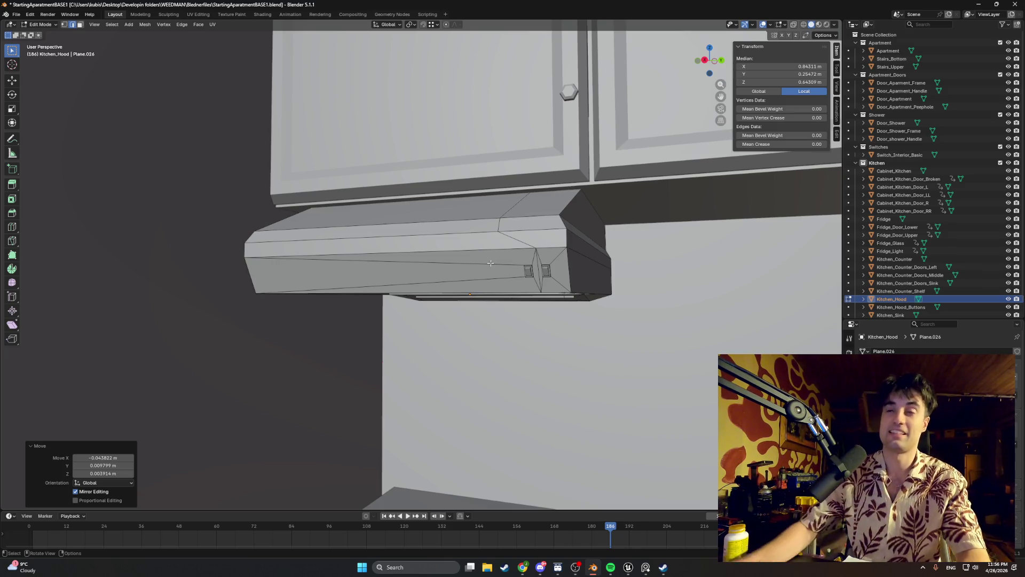
- Look over the kitchen cabinets, sink, counter and fridge around the fitted hood
{"action": "scroll", "coordinate": [491, 262], "scroll_direction": "down", "scroll_amount": 4}
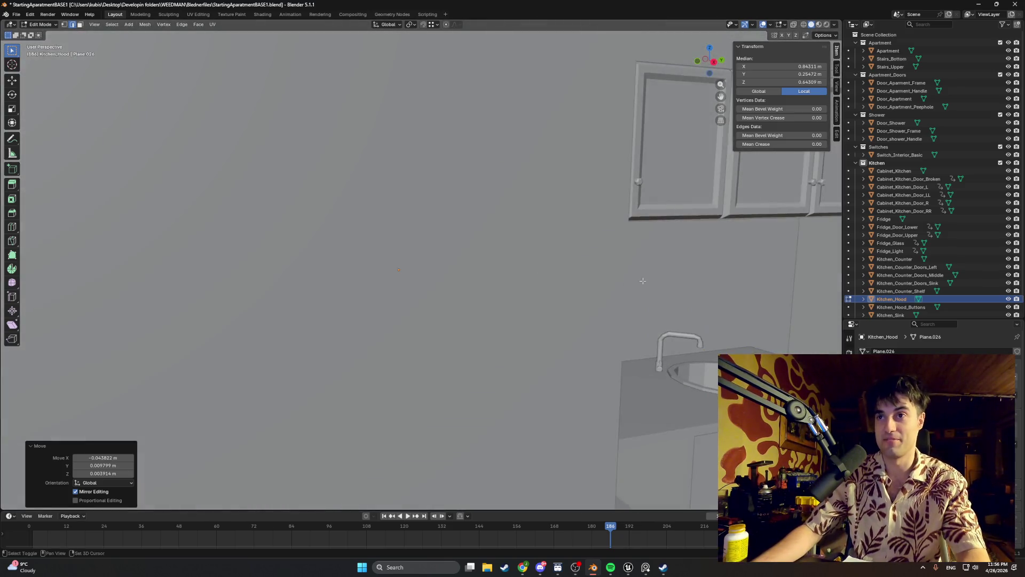
{"action": "mouse_move", "coordinate": [491, 263]}
{"action": "middle_mouse_down", "text": "shift"}
{"action": "mouse_move", "coordinate": [375, 251]}
{"action": "mouse_move", "coordinate": [573, 250]}
{"action": "middle_mouse_up", "text": "shift"}
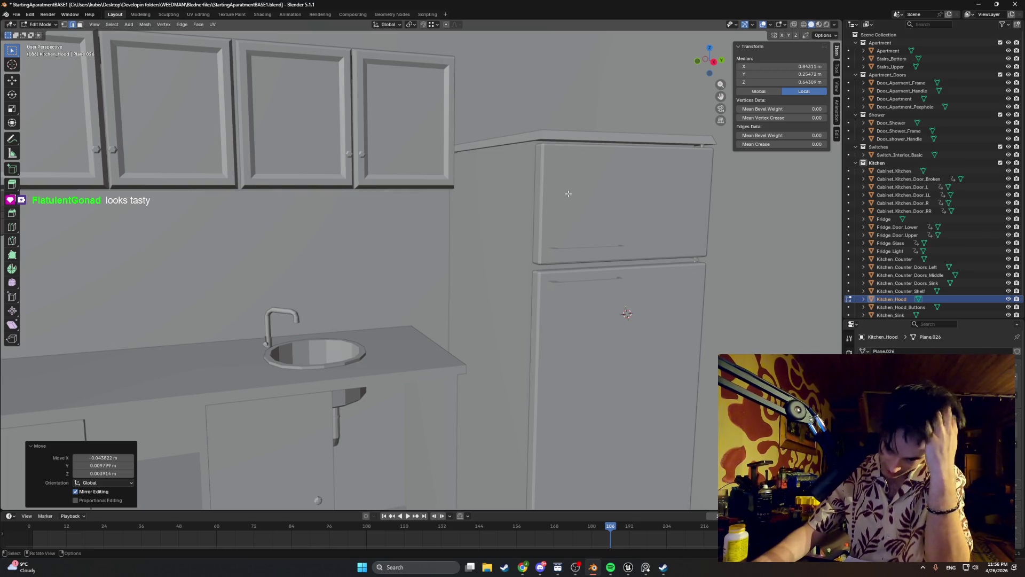
{"action": "scroll", "coordinate": [542, 199], "scroll_direction": "down", "scroll_amount": 4}
{"action": "mouse_move", "coordinate": [542, 199]}
{"action": "middle_mouse_down"}
{"action": "mouse_move", "coordinate": [382, 226]}
{"action": "mouse_move", "coordinate": [399, 225]}
{"action": "middle_mouse_up"}
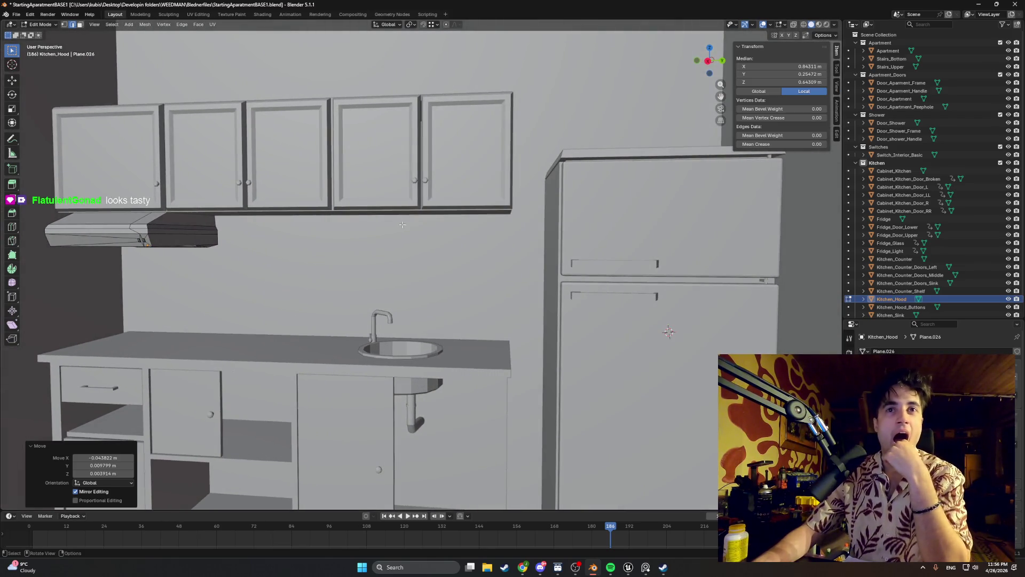
{"action": "mouse_move", "coordinate": [380, 246]}
{"action": "middle_mouse_down"}
{"action": "mouse_move", "coordinate": [451, 246]}
{"action": "mouse_move", "coordinate": [393, 280]}
{"action": "mouse_move", "coordinate": [392, 321]}
{"action": "mouse_move", "coordinate": [354, 320]}
{"action": "mouse_move", "coordinate": [354, 342]}
{"action": "mouse_move", "coordinate": [473, 224]}
{"action": "mouse_move", "coordinate": [462, 224]}
{"action": "mouse_move", "coordinate": [484, 230]}
{"action": "middle_mouse_up"}
{"action": "scroll", "coordinate": [392, 321], "scroll_direction": "up", "scroll_amount": 2}
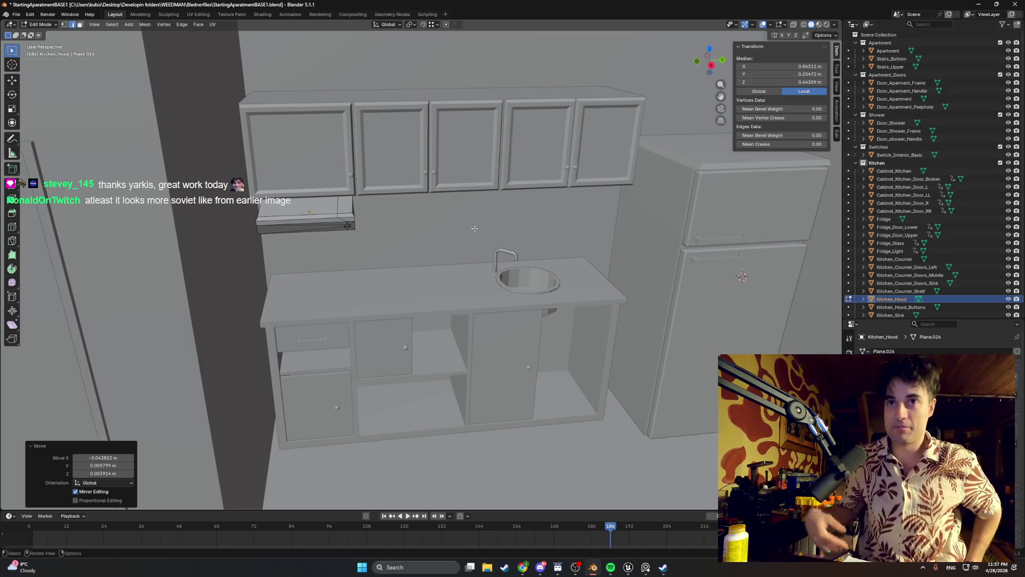
{"action": "mouse_move", "coordinate": [474, 228]}
{"action": "middle_mouse_down"}
{"action": "mouse_move", "coordinate": [684, 284]}
{"action": "mouse_move", "coordinate": [545, 233]}
{"action": "mouse_move", "coordinate": [608, 230]}
{"action": "middle_mouse_up"}
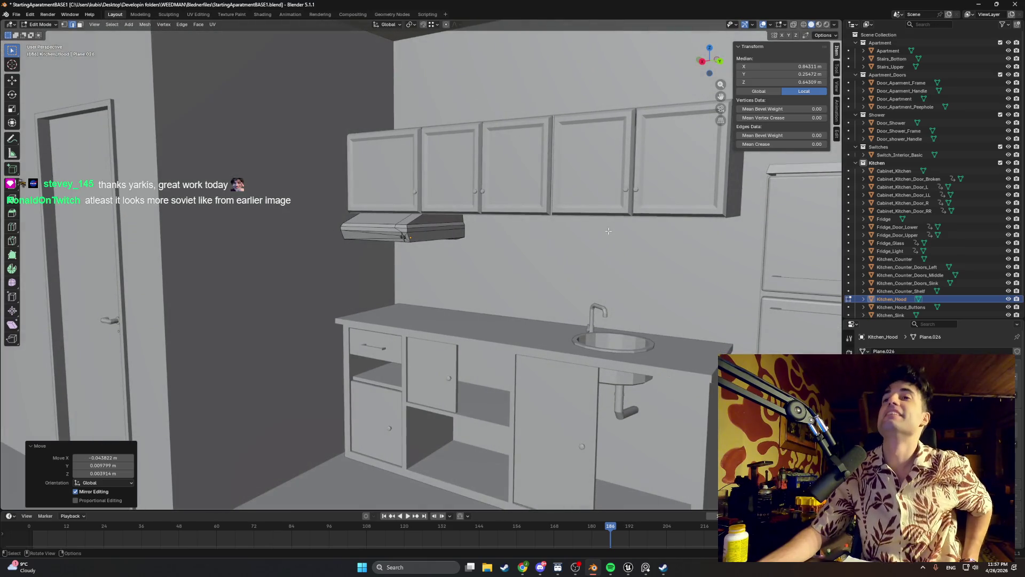
- Save the blend file through the File menu
{"action": "left_click", "coordinate": [16, 15]}
{"action": "left_click", "coordinate": [47, 68]}
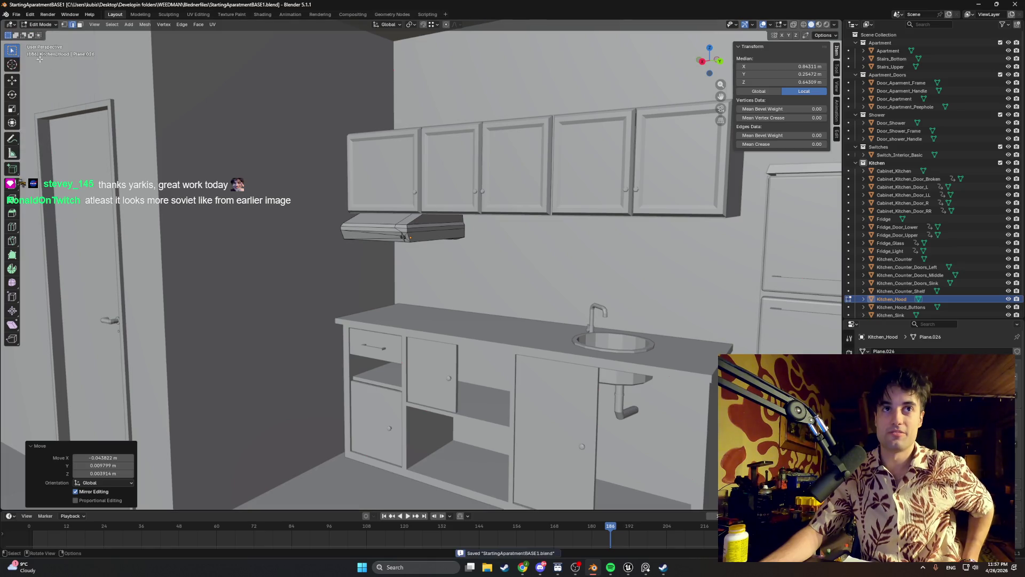
{"action": "left_click", "coordinate": [16, 14]}
{"action": "middle_click_drag", "start_coordinate": [240, 214], "coordinate": [310, 223]}
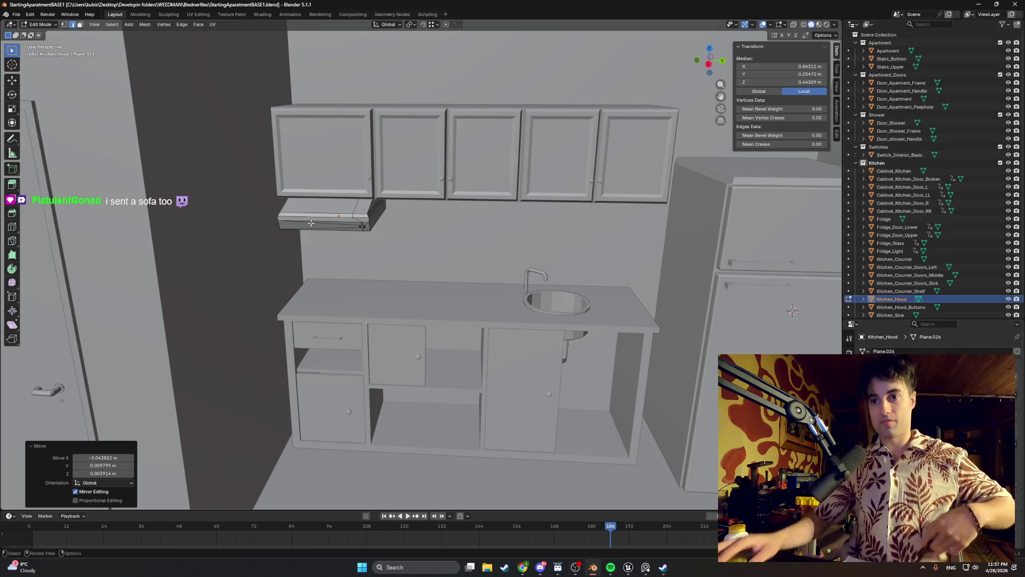
- Switch to Unreal Editor and start playing the LvlTEst_0 level
{"action": "mouse_move", "coordinate": [624, 569]}
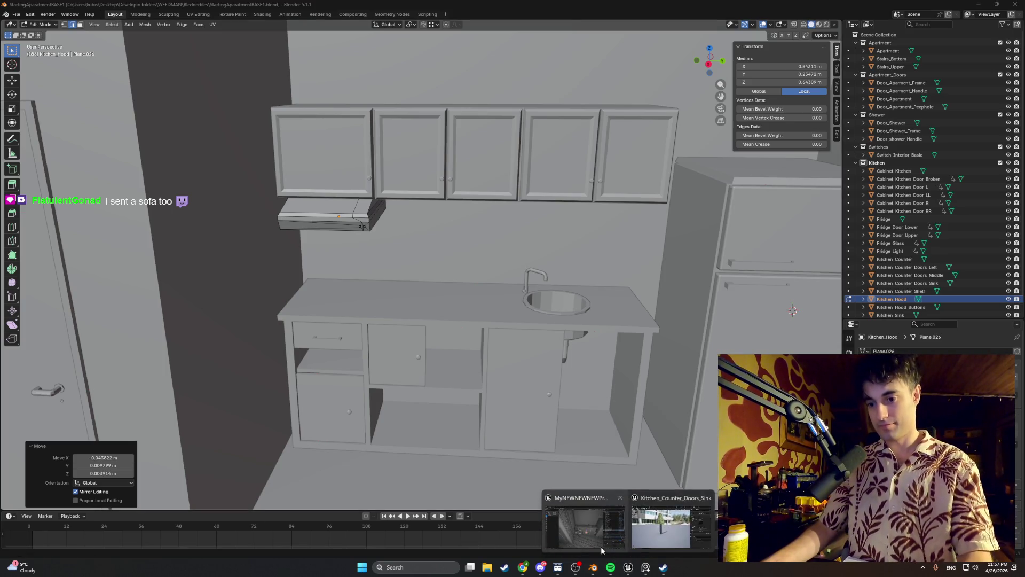
{"action": "left_click", "coordinate": [579, 521]}
{"action": "left_click", "coordinate": [196, 31]}
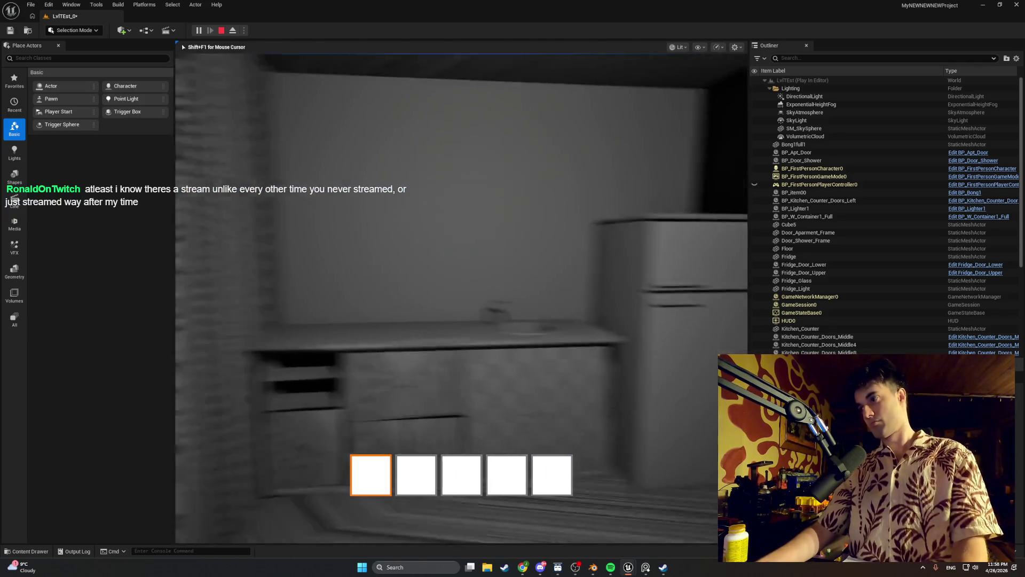
- Walk up to the fridge, open its door with E, and view it
{"action": "key", "text": "w"}
{"action": "key", "text": "e"}
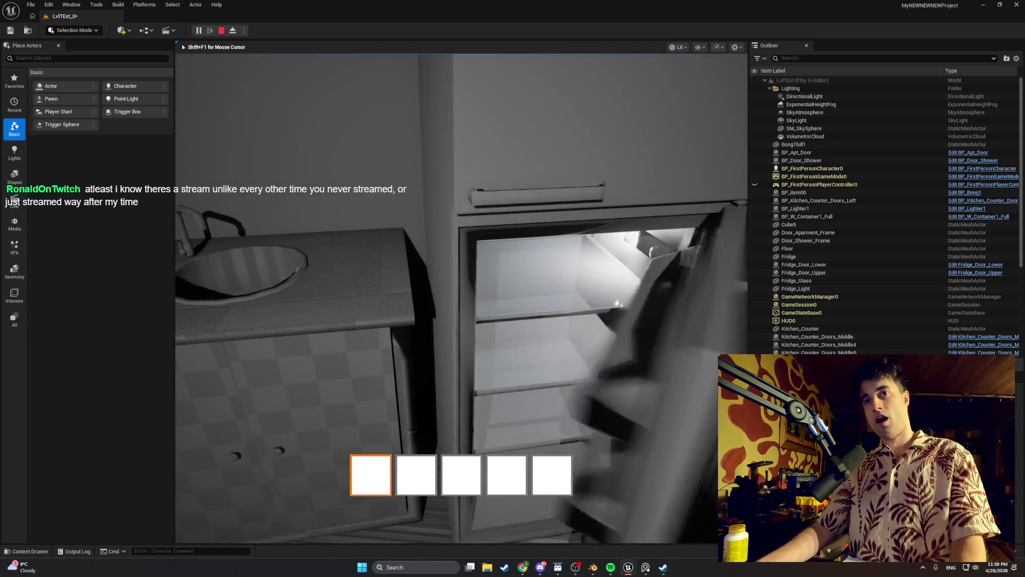
{"action": "key", "text": "s"}
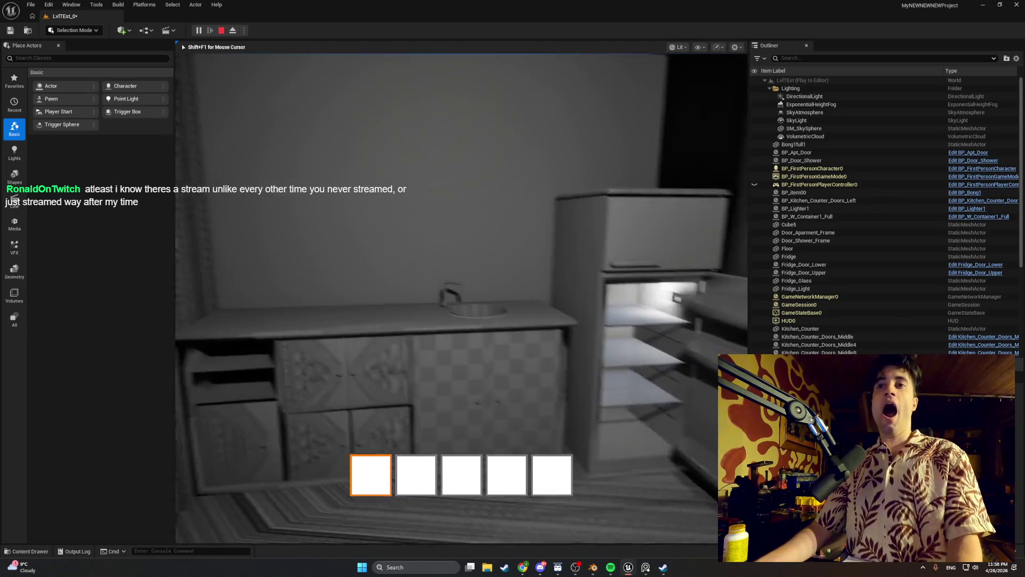
{"action": "key", "text": "w"}
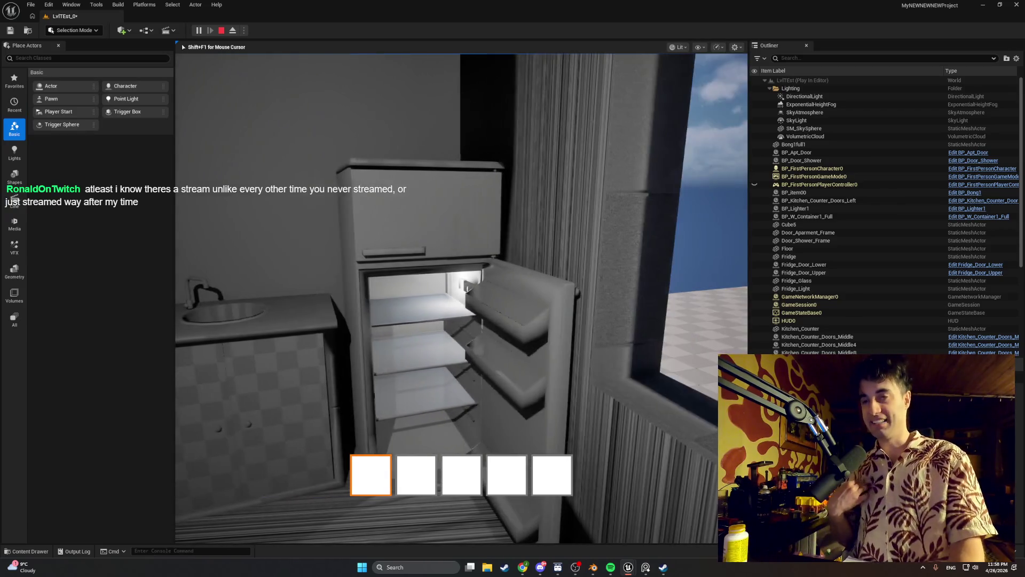